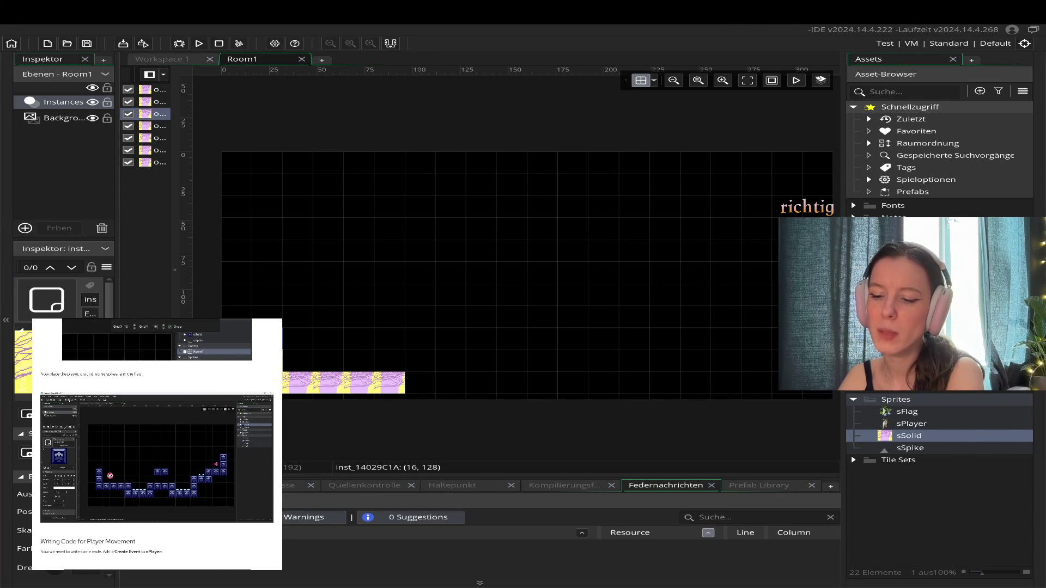
- Place a new solid block and raise the row's left-end block one grid row
alt+click(282, 327)
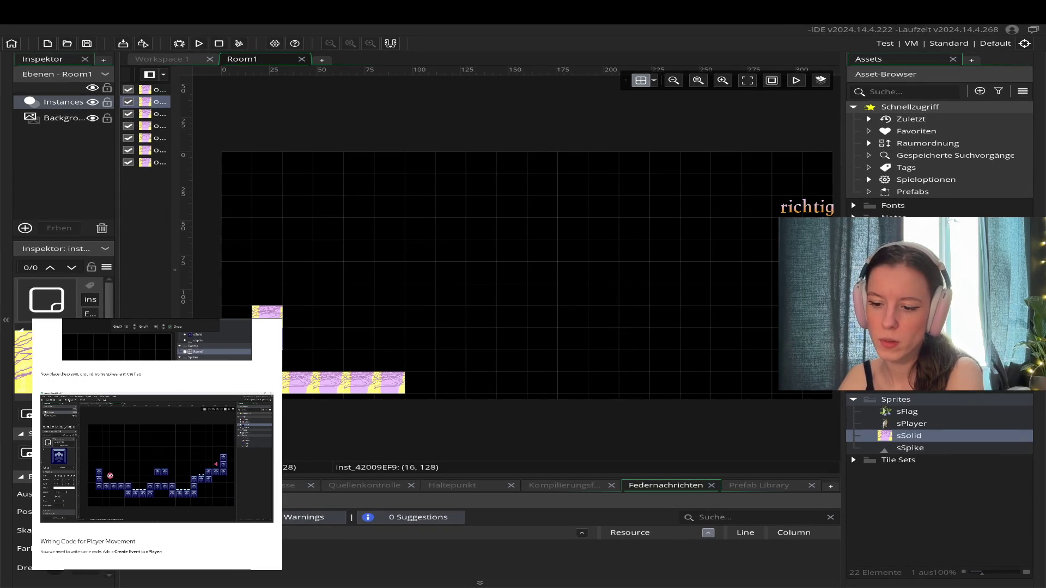
alt+click(267, 435)
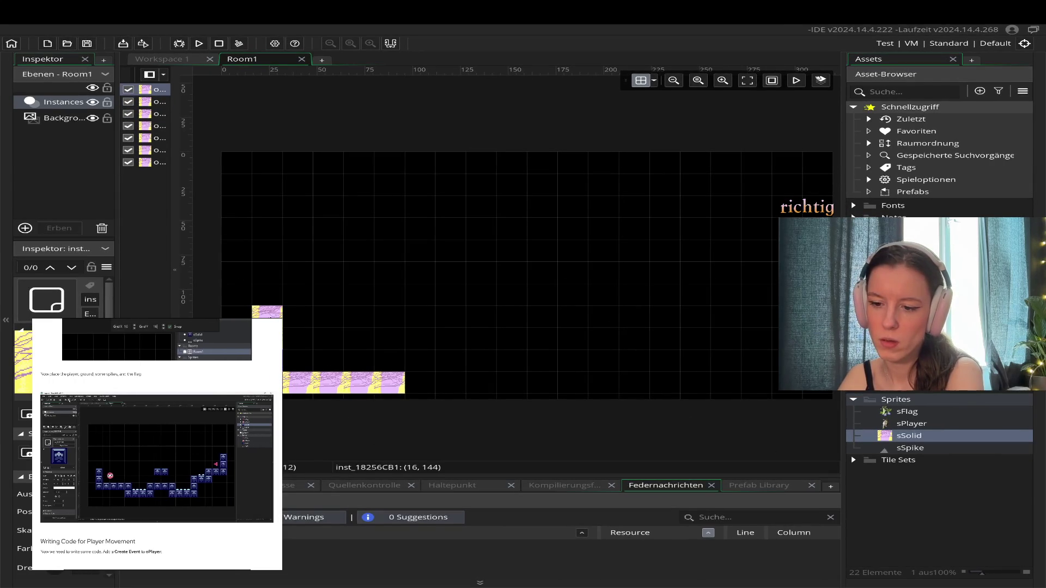
drag(267, 322, 267, 300)
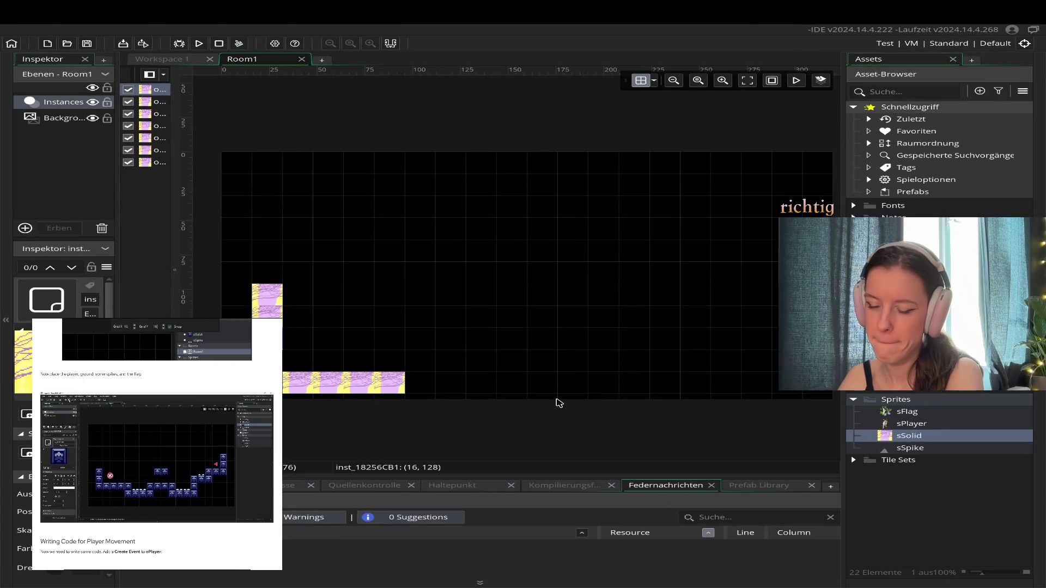
- Move the bottom-row block pairs up one row and add a block below the row's right end
drag(299, 385, 302, 348)
mouse_move(330, 388)
mouse_down()
mouse_move(331, 343)
mouse_move(361, 342)
mouse_up()
drag(389, 384, 390, 342)
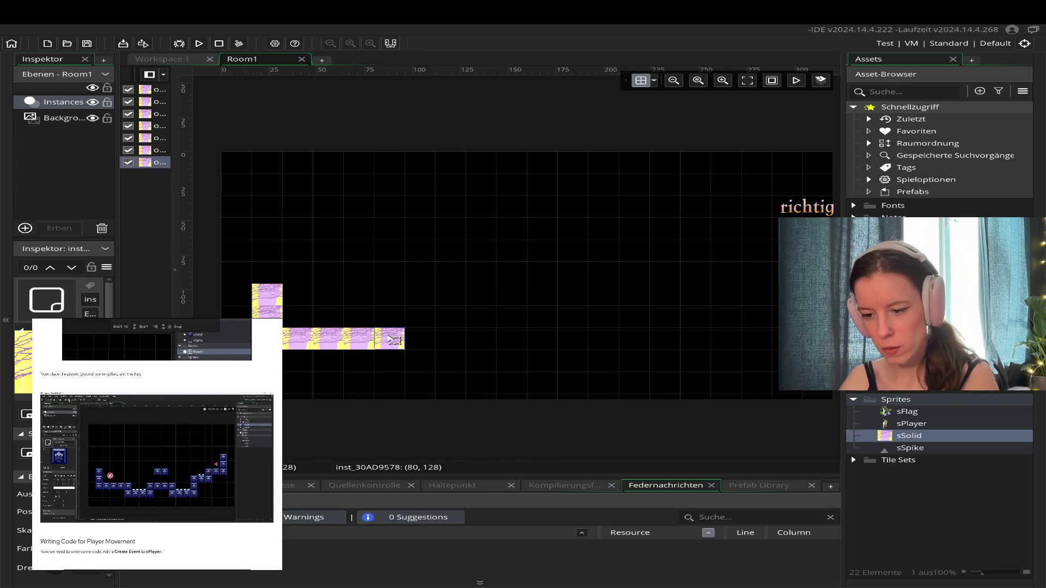
alt+click(389, 359)
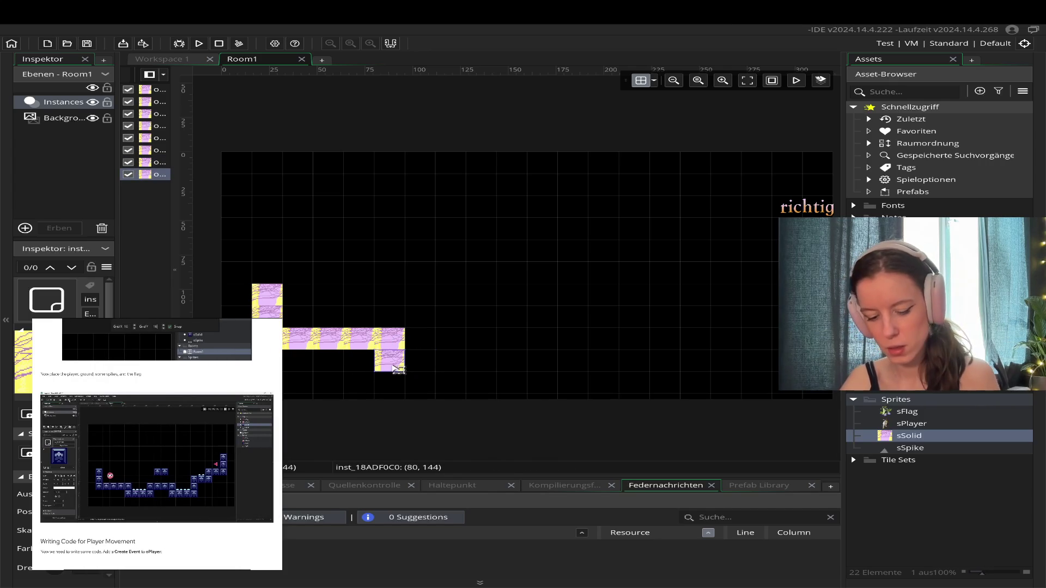
- Extend the lower step with more solid blocks and stack new ones at the platform's right end
alt+click(431, 364)
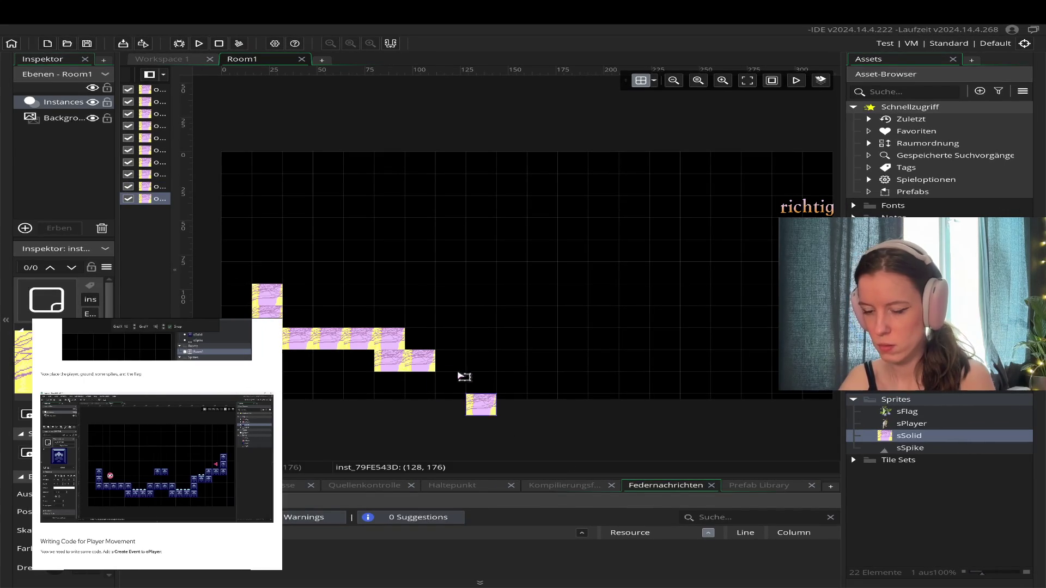
click(455, 362)
click(511, 427)
drag(511, 427, 480, 362)
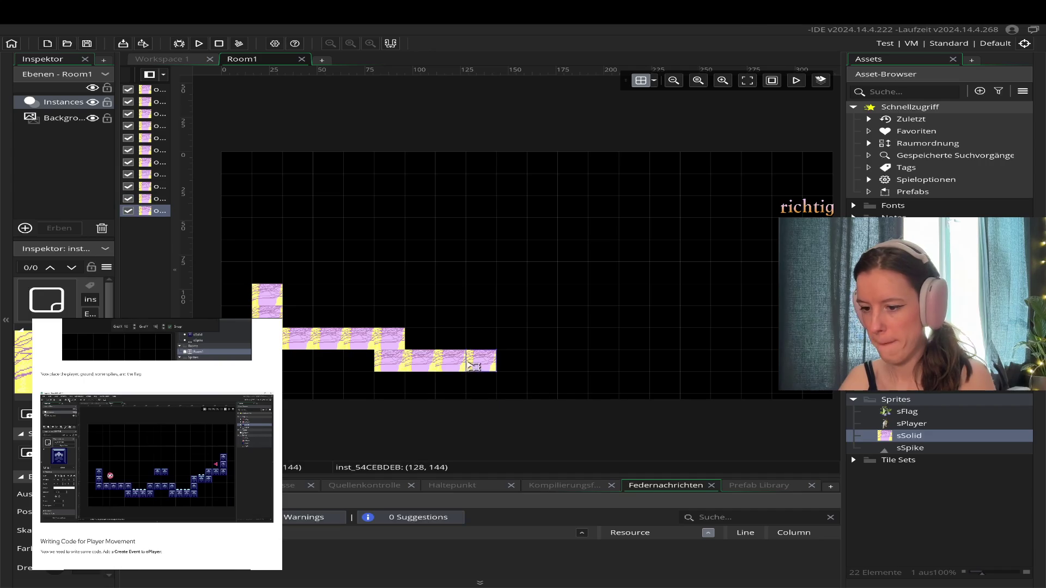
click(553, 444)
drag(556, 440, 493, 346)
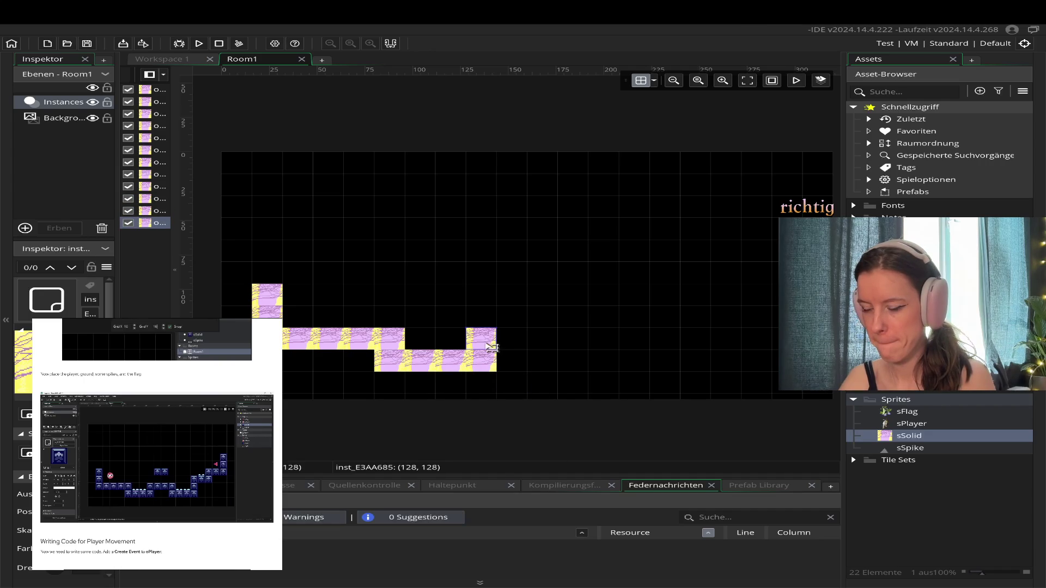
click(572, 117)
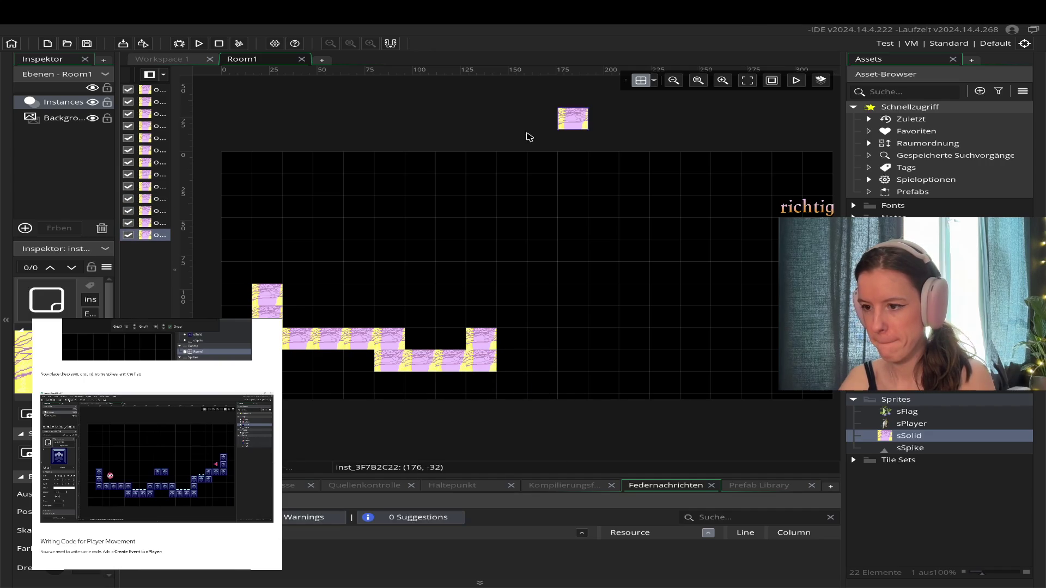
drag(577, 121, 528, 349)
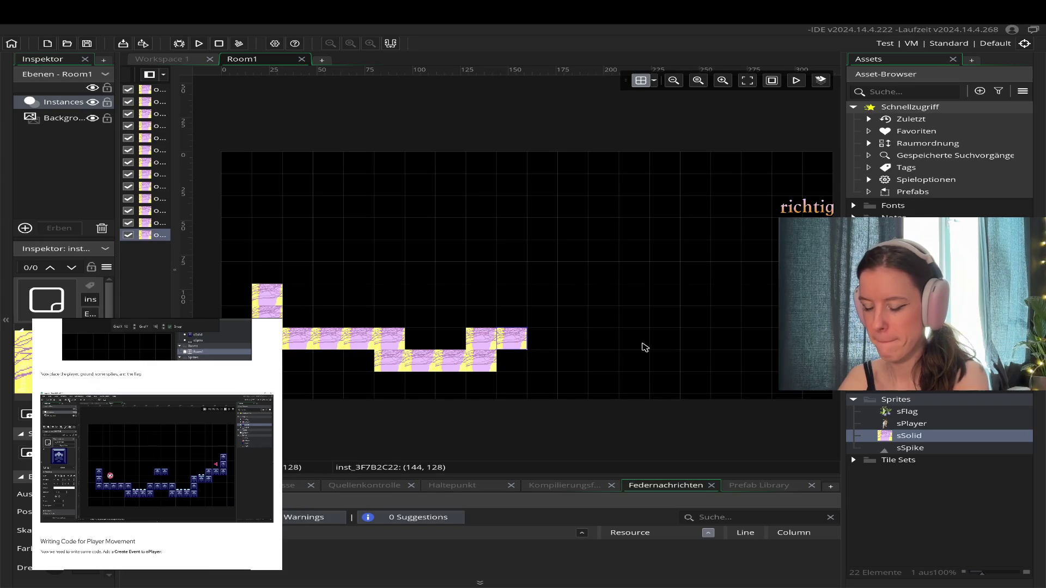
click(543, 343)
- Add a block at (176, 112) and build the two-block floating ledge at y=96
alt+click(603, 140)
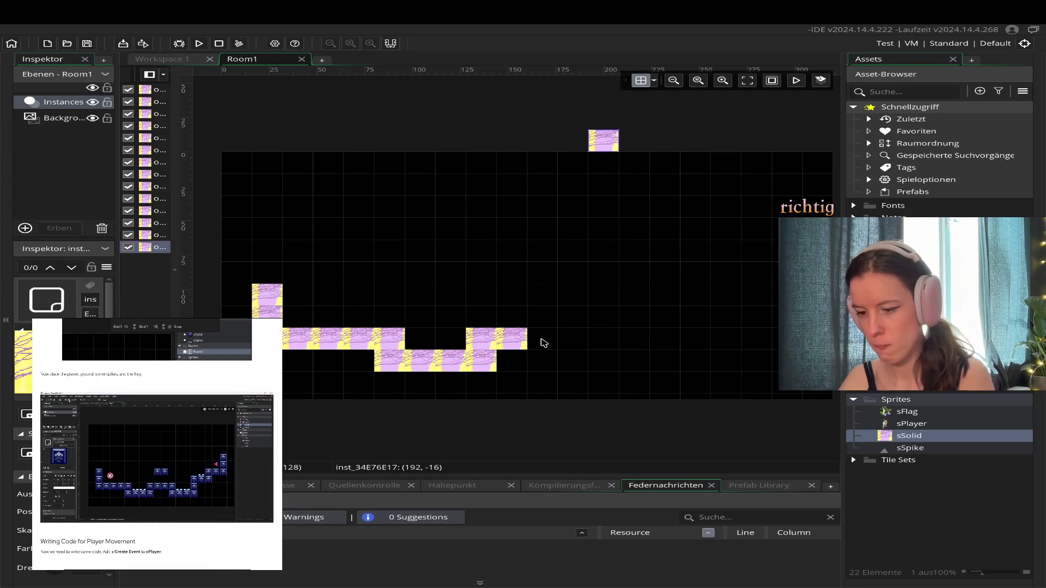
mouse_move(608, 145)
mouse_down()
mouse_move(570, 334)
mouse_move(554, 345)
mouse_up()
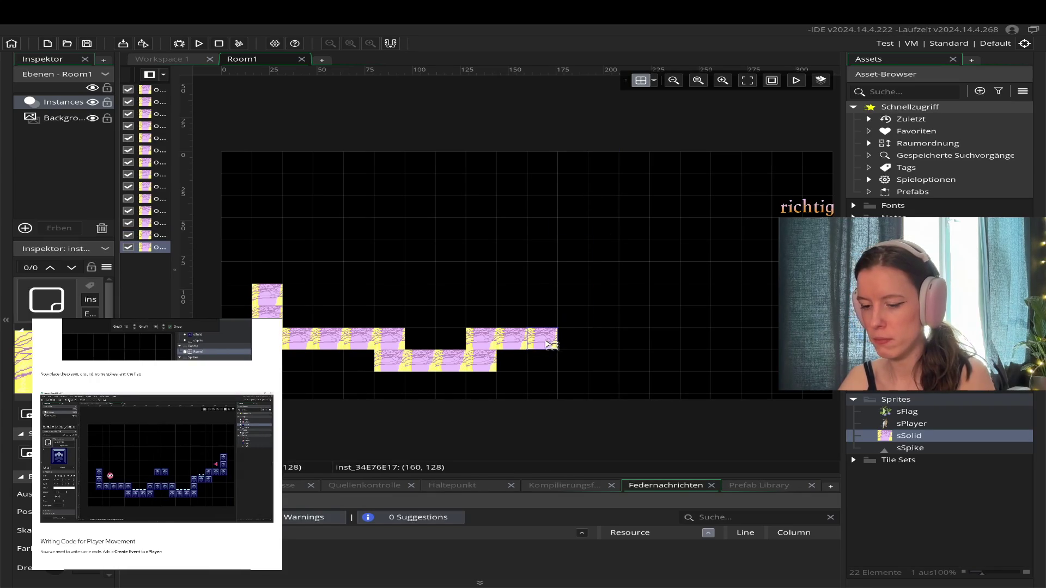
alt+click(632, 163)
drag(643, 164, 528, 292)
alt+click(665, 186)
mouse_move(674, 182)
mouse_down()
mouse_move(582, 269)
mouse_move(543, 288)
mouse_up()
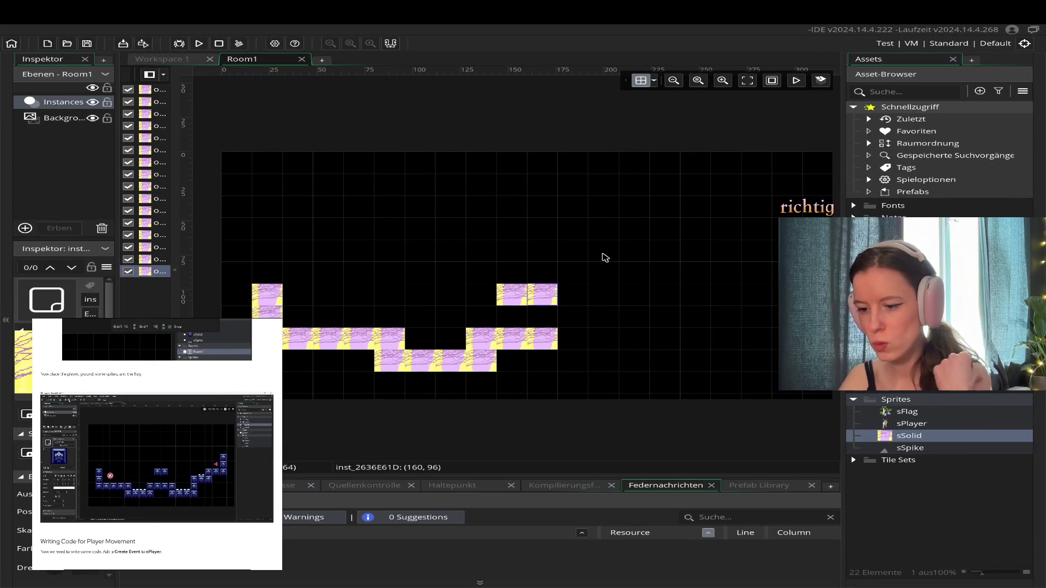
key(ctrl+v)
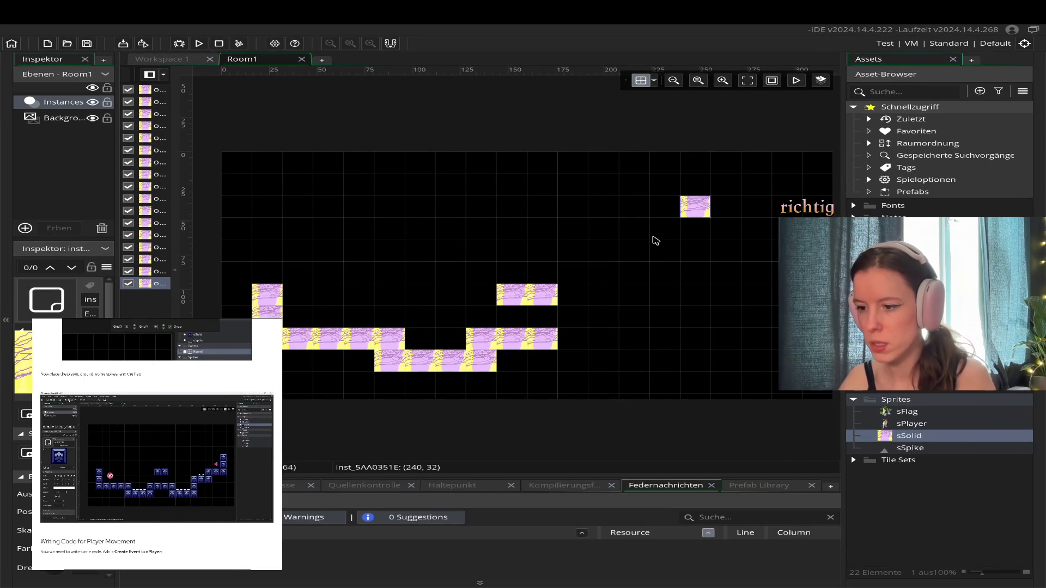
- Paste solid block copies beside the ground, one into the lower row at (192, 144)
drag(695, 207, 572, 337)
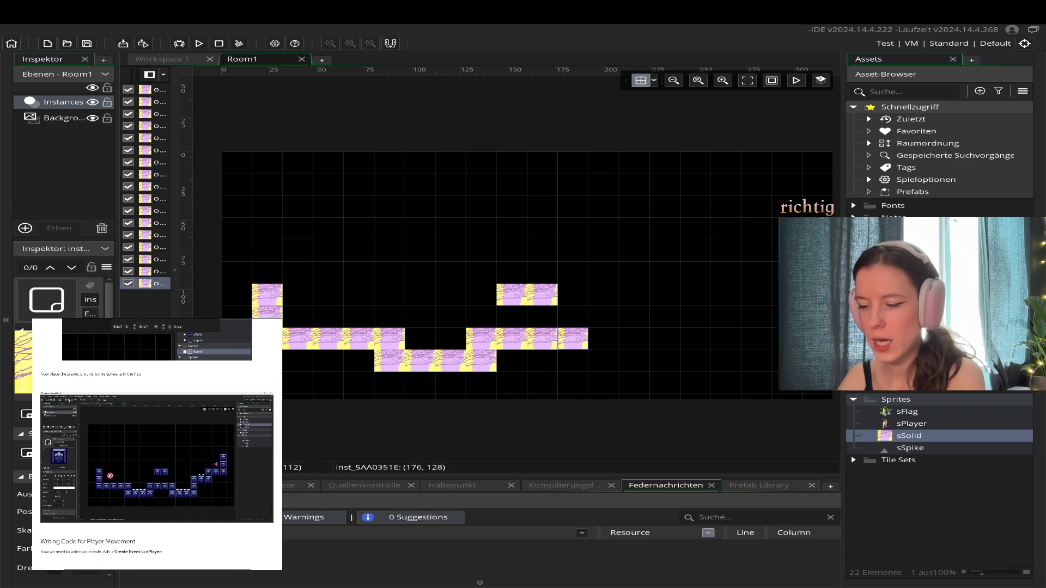
click(608, 282)
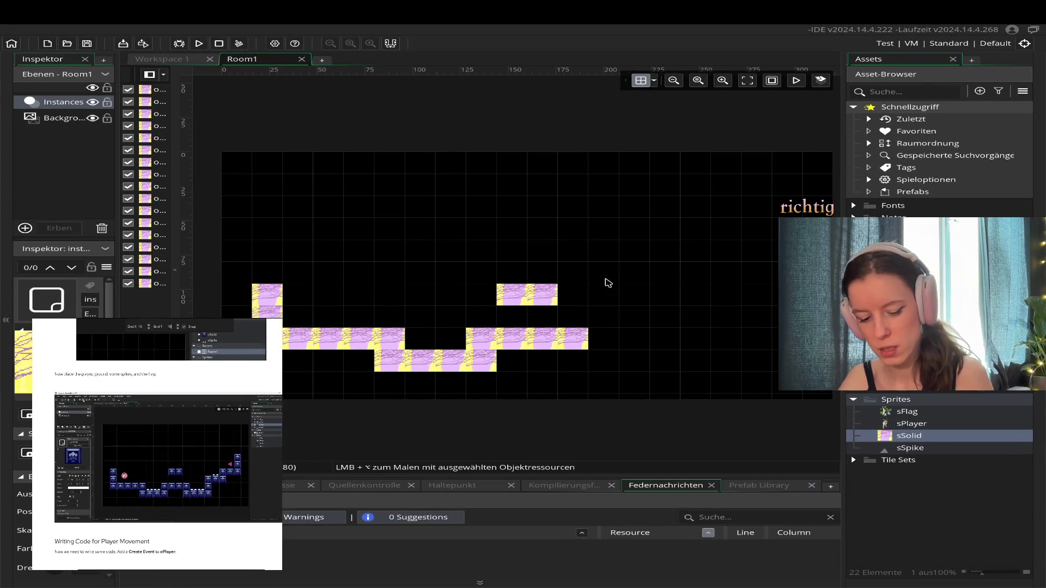
key(ctrl+v)
mouse_move(730, 234)
mouse_down()
mouse_move(598, 368)
mouse_move(582, 369)
mouse_up()
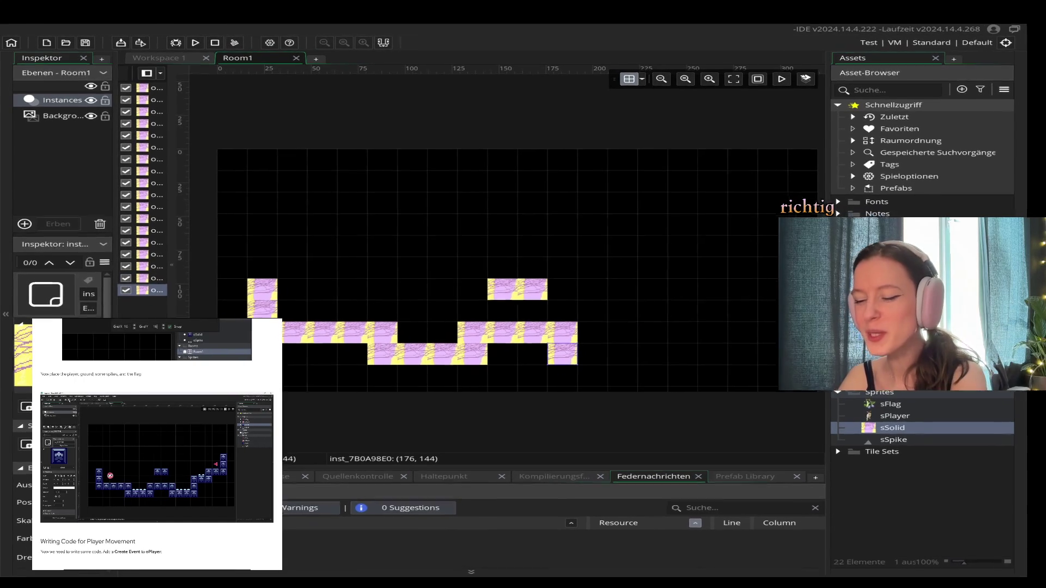
click(609, 361)
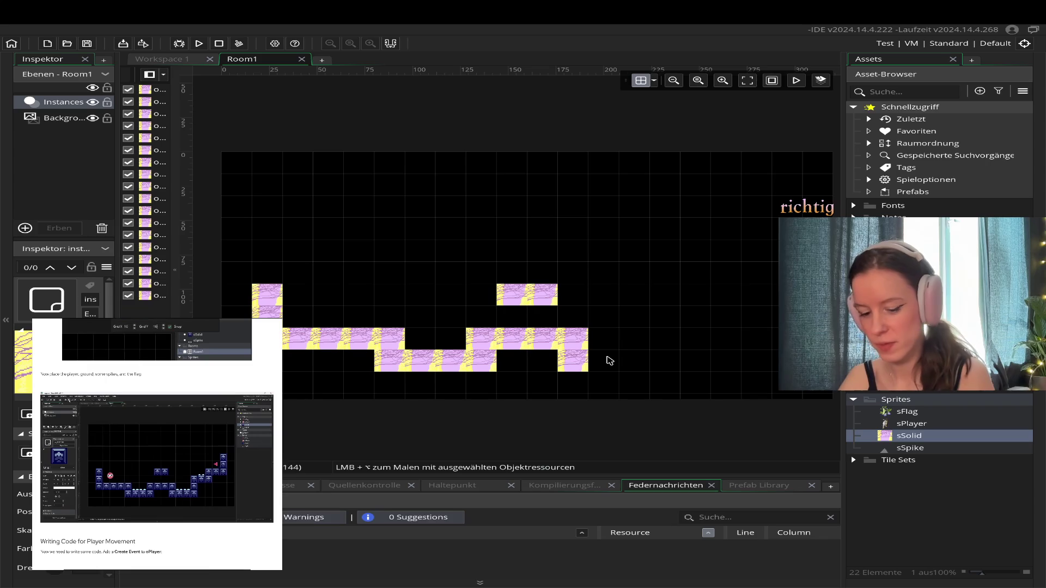
key(ctrl+v)
mouse_move(612, 352)
mouse_down()
mouse_move(627, 341)
mouse_move(606, 366)
mouse_up()
- Extend the lower row to (224, 144) and add the raised block at (224, 128)
key(ctrl+v)
mouse_move(758, 280)
mouse_down()
mouse_move(660, 358)
mouse_move(629, 357)
mouse_up()
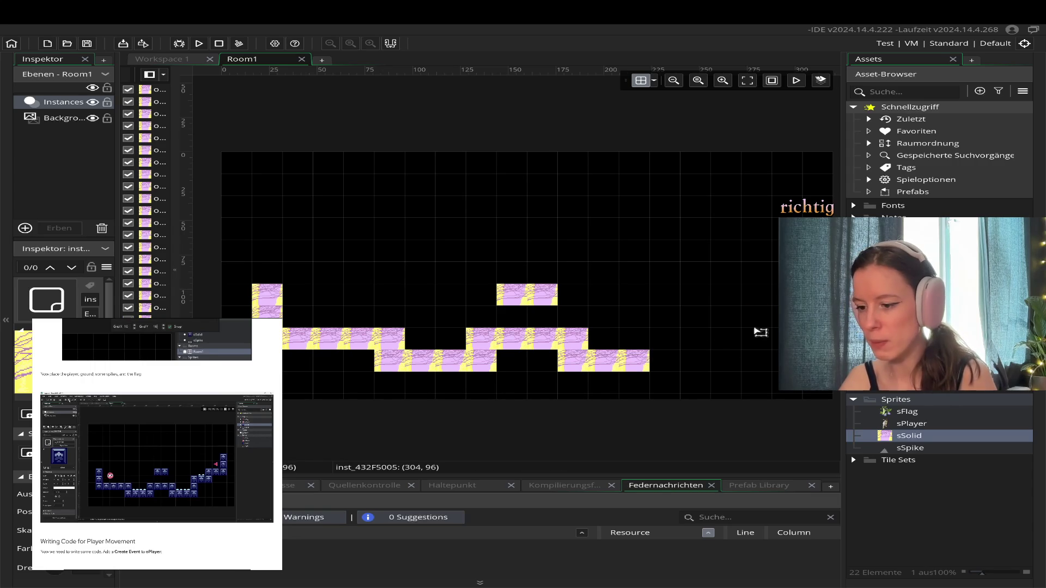
drag(828, 271, 676, 364)
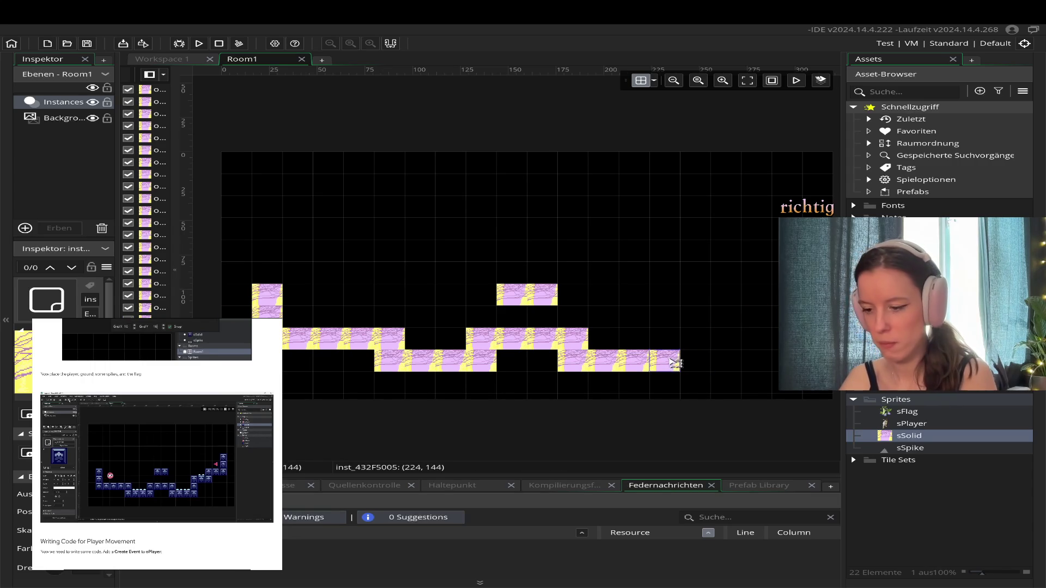
key(ctrl+v)
mouse_move(240, 316)
mouse_down()
mouse_move(673, 317)
mouse_move(673, 339)
mouse_up()
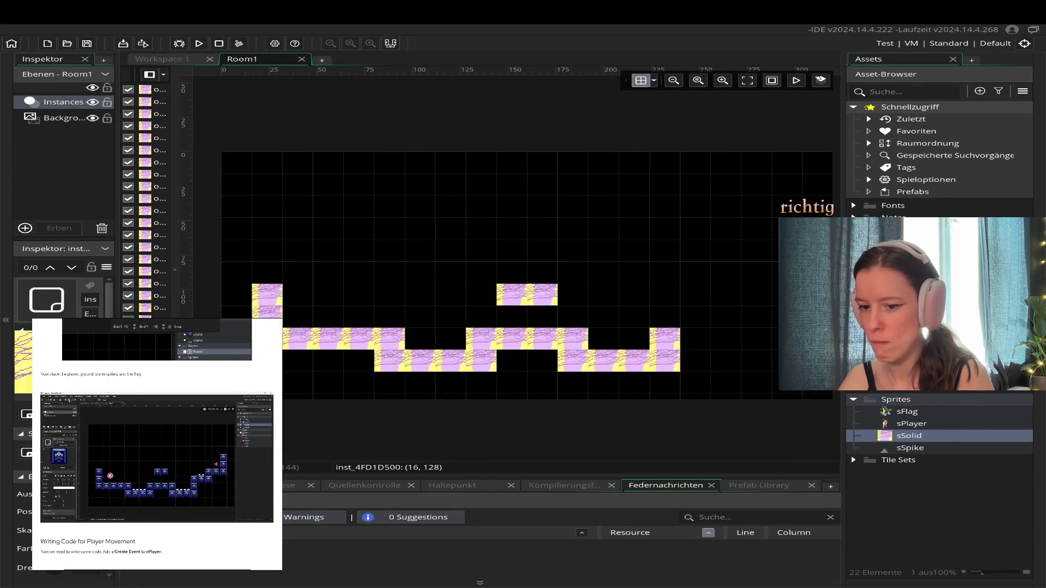
scroll(456, 390, down, 2)
- Move the left-end block up beside the raised right-end block, then fit the whole room in view
scroll(456, 391, up, 3)
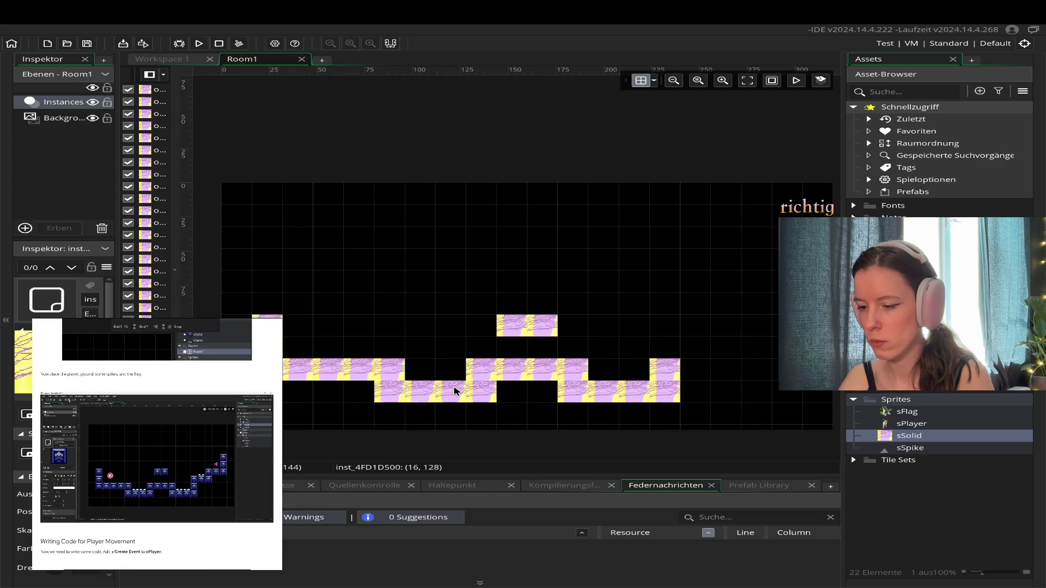
scroll(586, 436, down, 1)
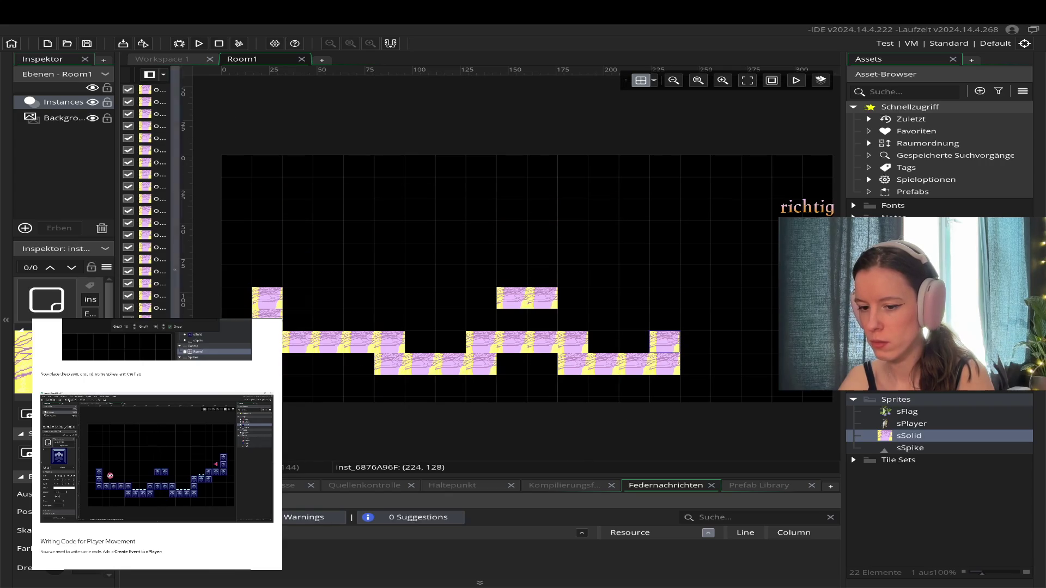
double_click(267, 342)
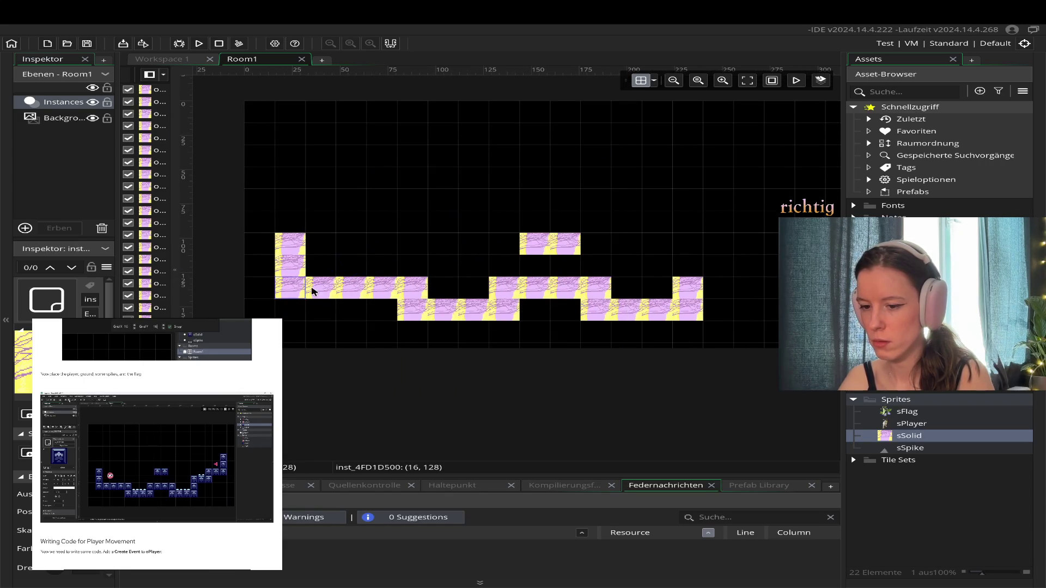
mouse_move(291, 290)
mouse_down()
mouse_move(289, 327)
mouse_move(777, 269)
mouse_move(711, 274)
mouse_up()
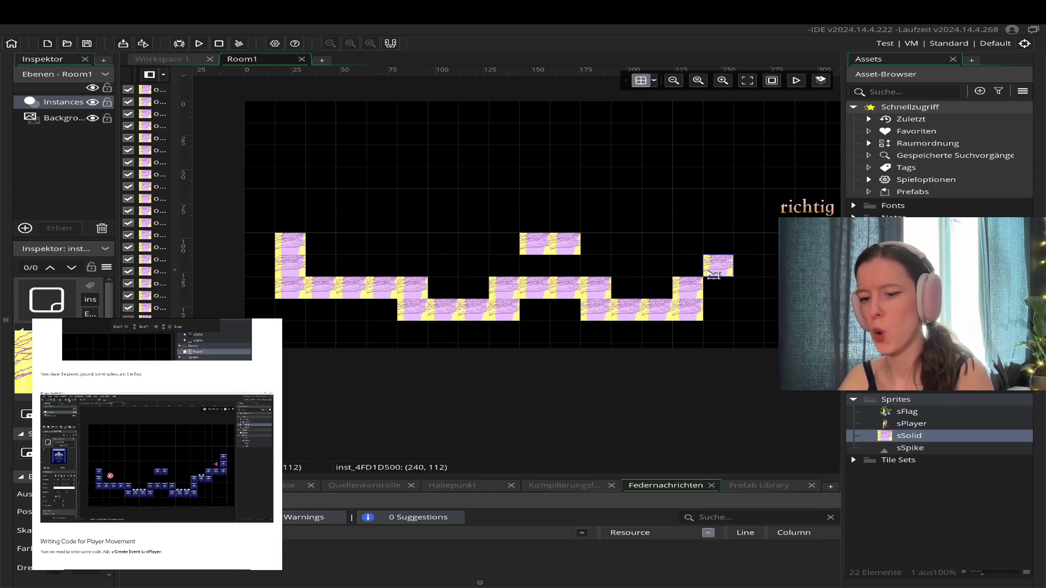
double_click(688, 288)
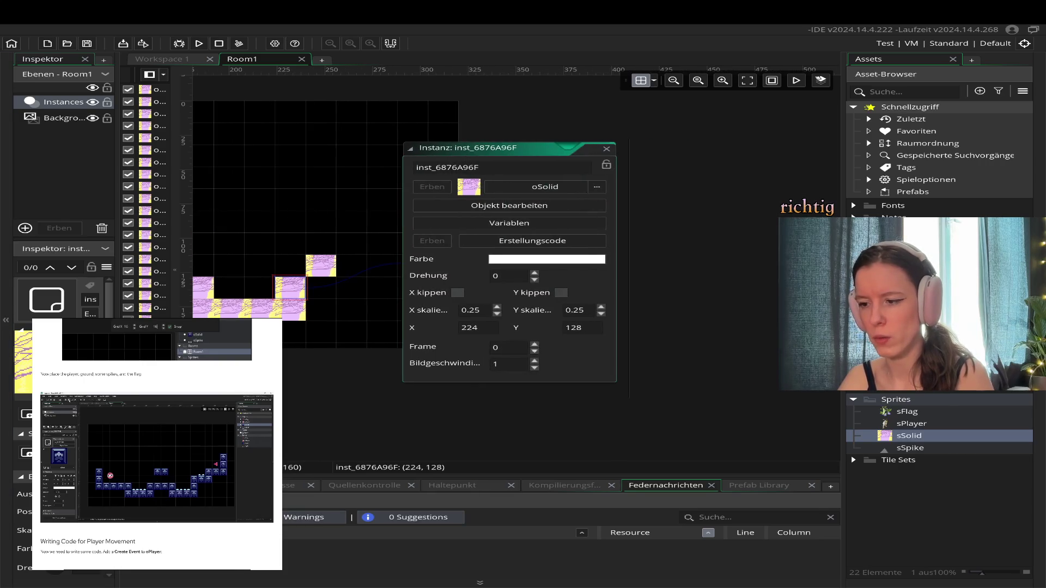
click(607, 148)
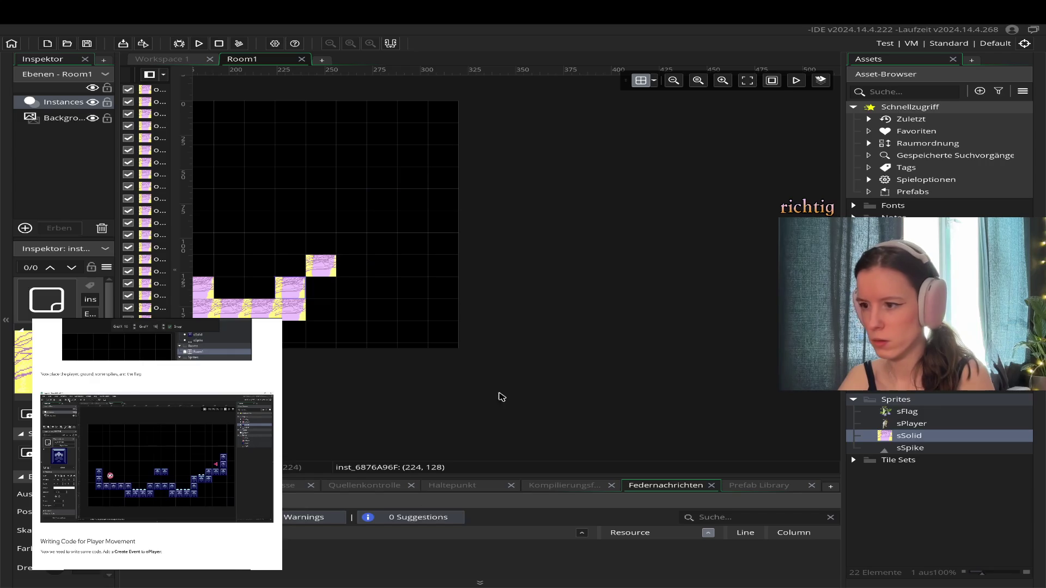
click(754, 85)
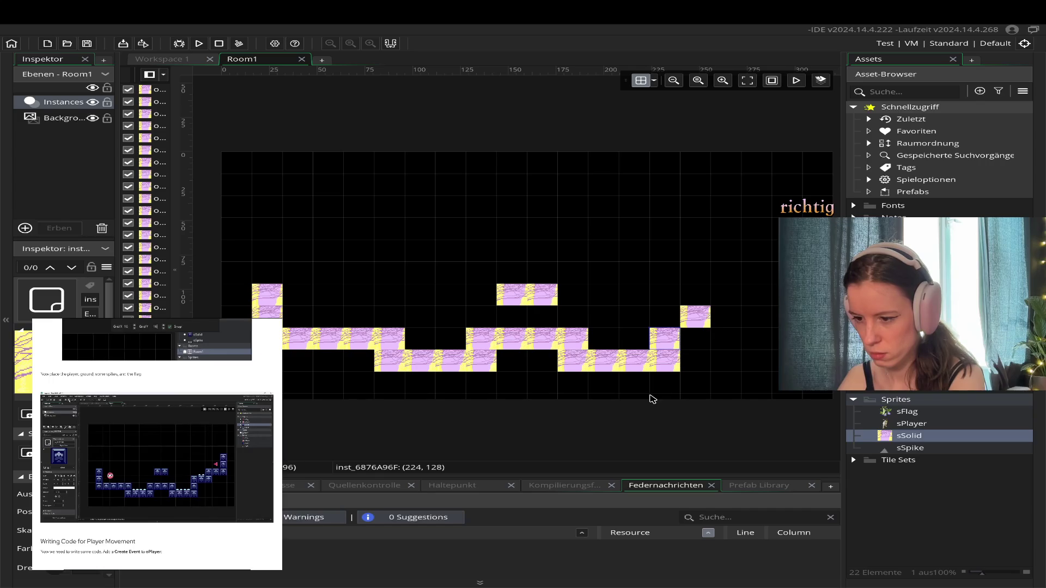
- Nudge a block one cell left onto the right column and add a solid block beside it
drag(703, 321, 687, 320)
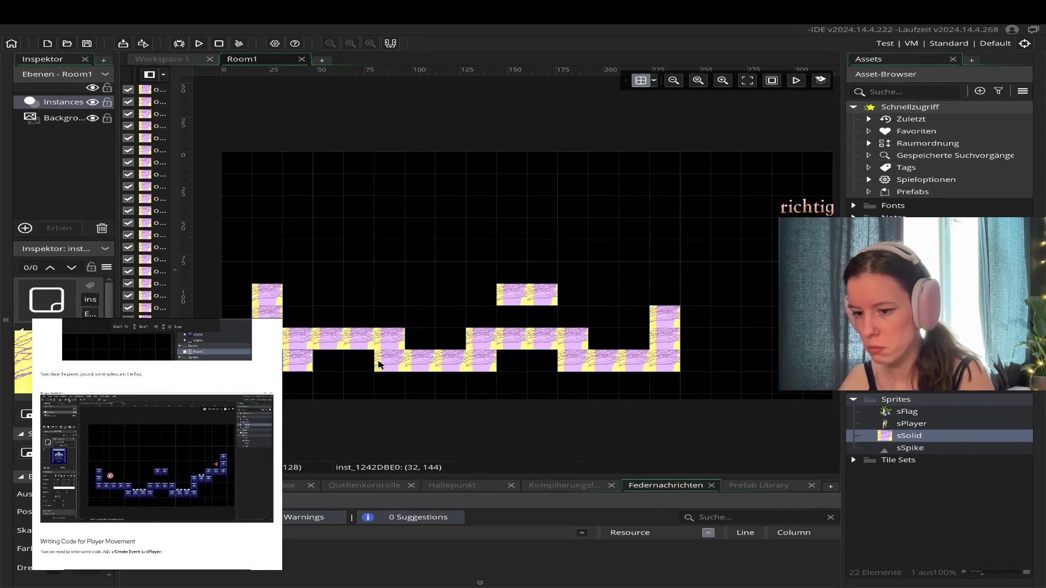
alt+click(706, 325)
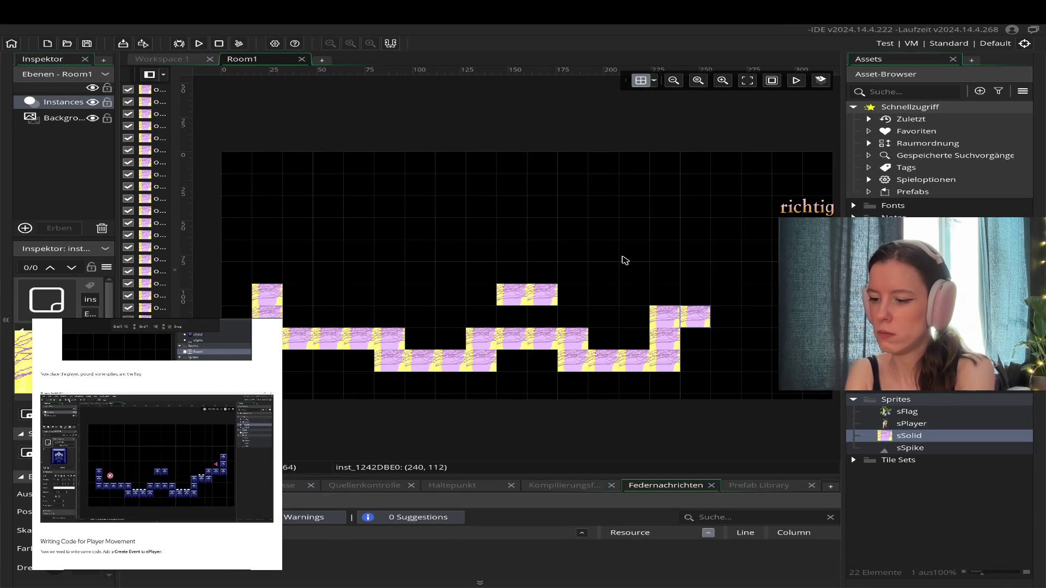
key(ctrl+z)
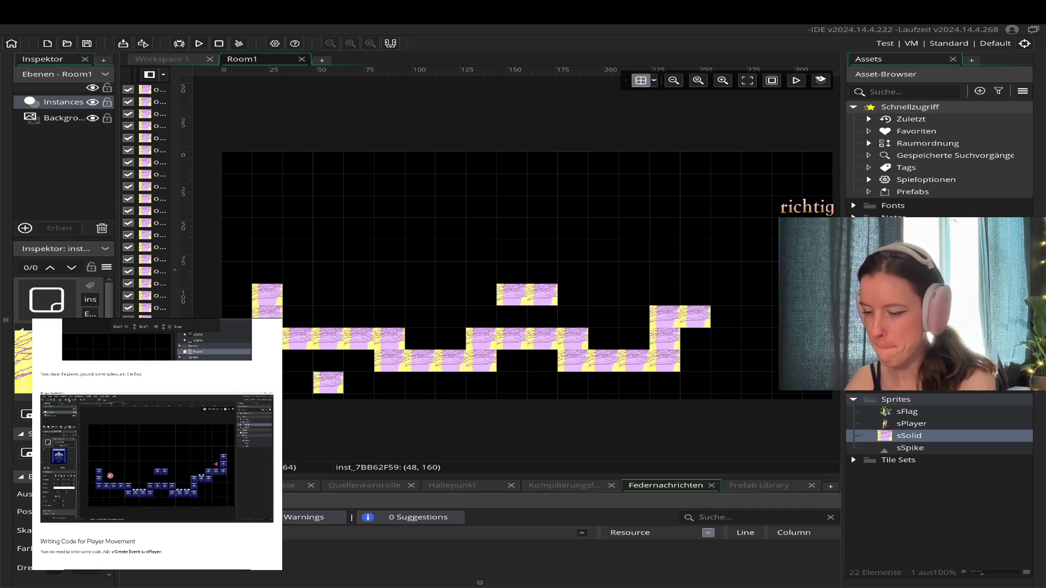
- Move a block onto the upper right step and paste another one beside it
mouse_move(335, 388)
mouse_down()
mouse_move(545, 362)
mouse_move(716, 291)
mouse_move(739, 298)
mouse_up()
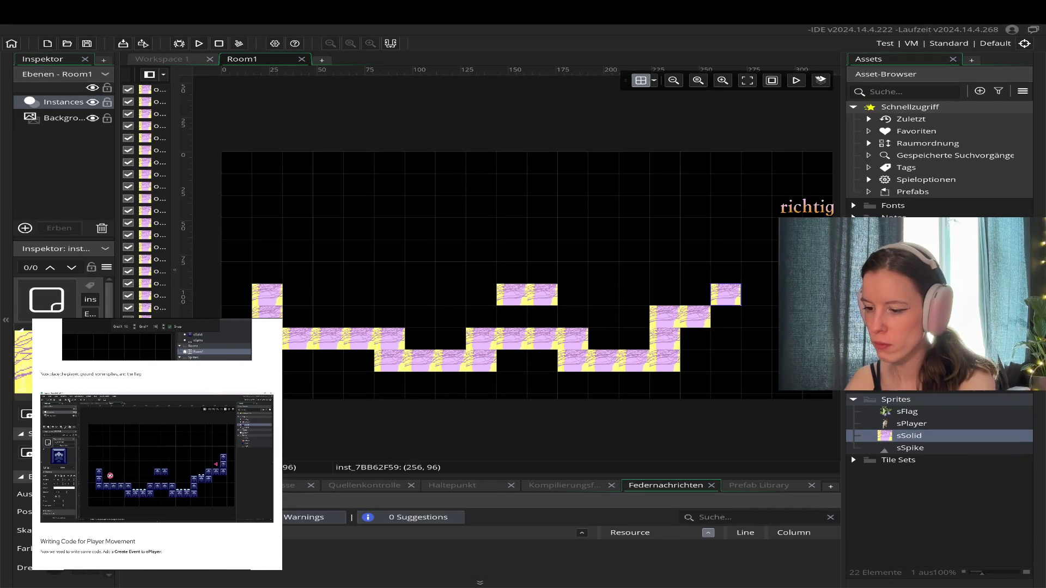
drag(741, 302, 741, 303)
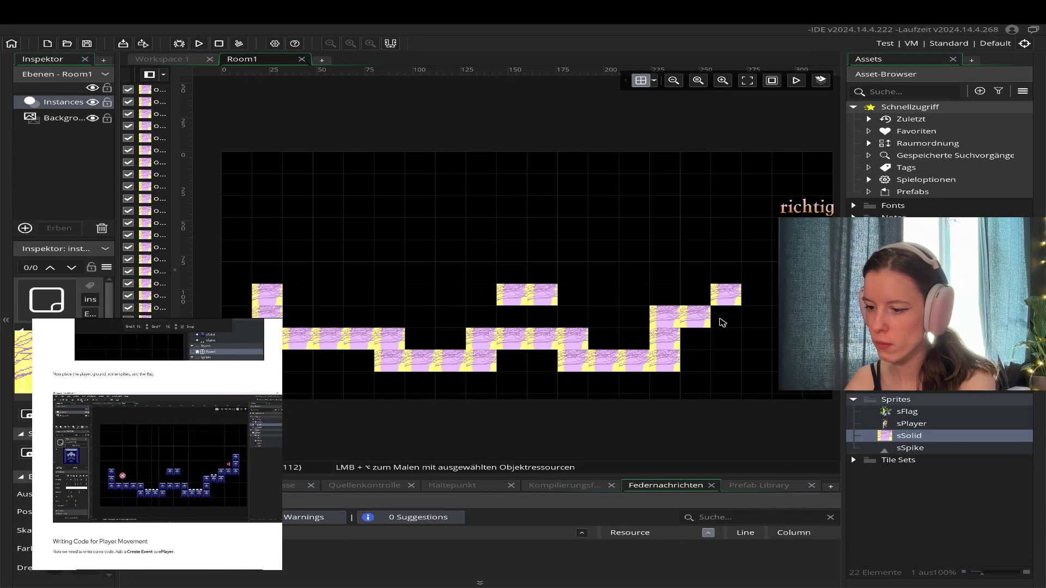
key(ctrl+v)
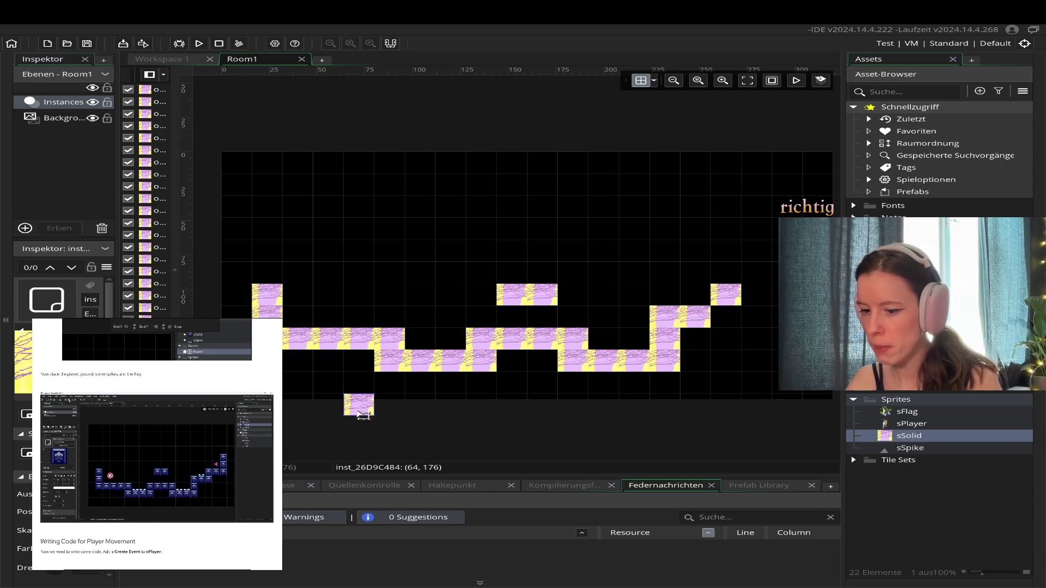
click(728, 328)
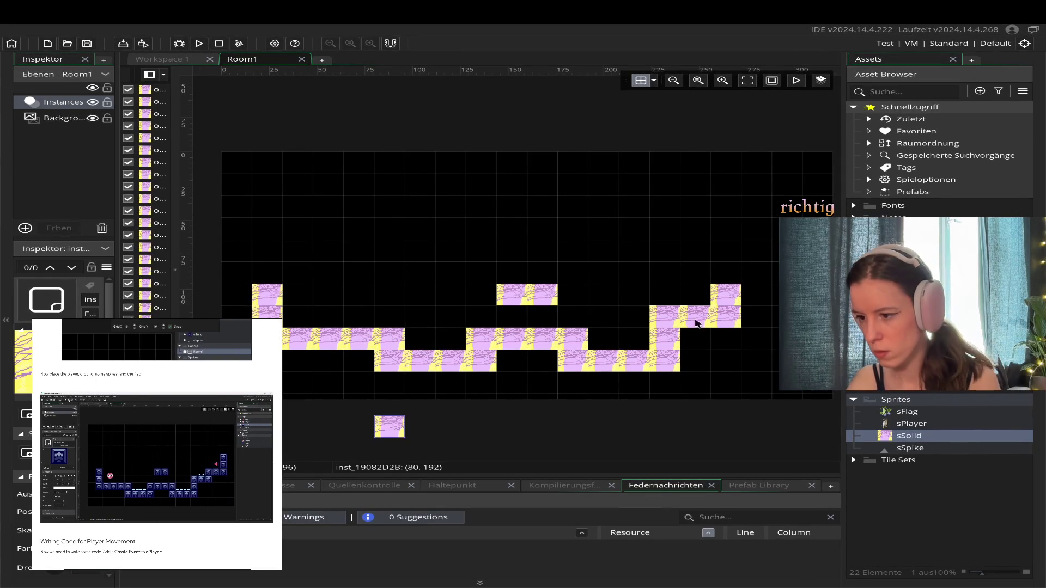
- Stack more solid blocks up the right column to the room's right edge
drag(861, 332, 770, 309)
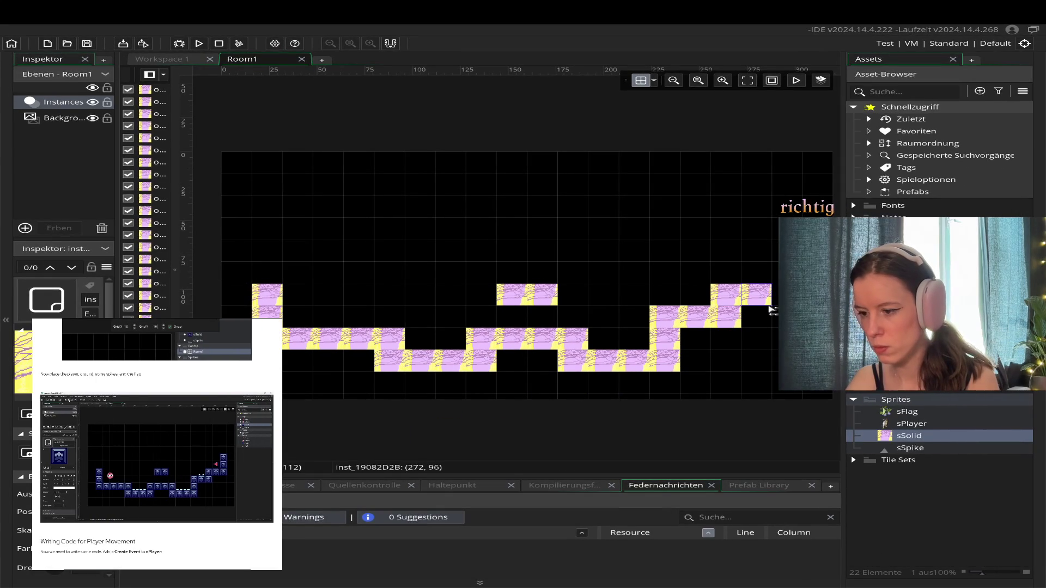
alt+click(786, 294)
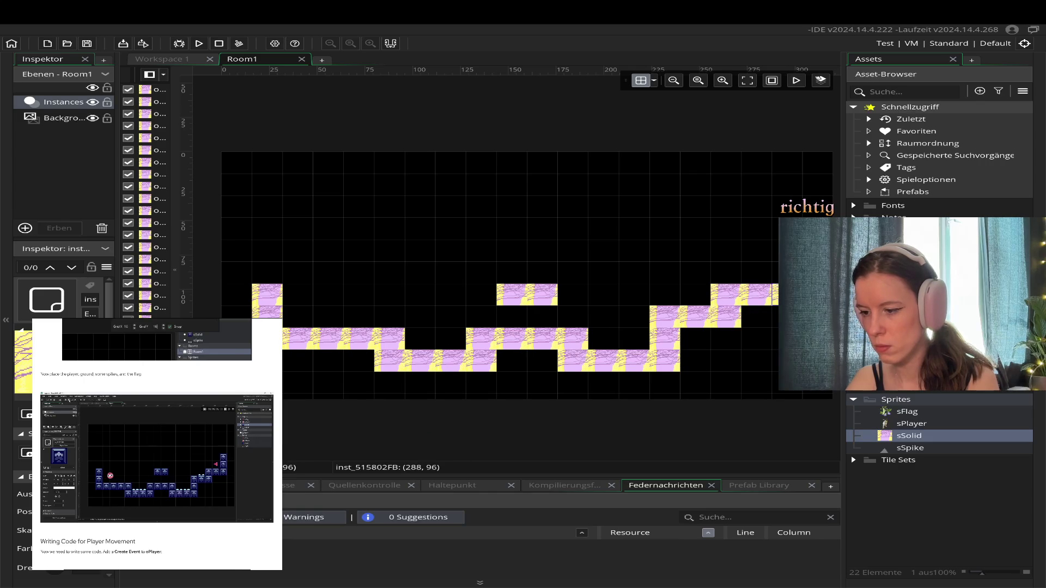
alt+click(770, 275)
alt+click(775, 250)
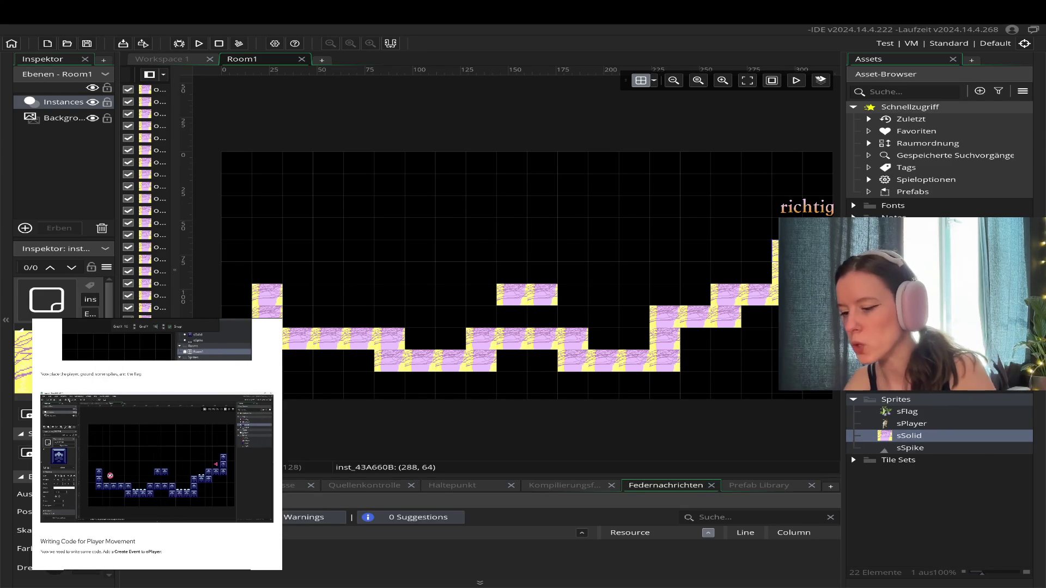
click(910, 277)
double_click(721, 320)
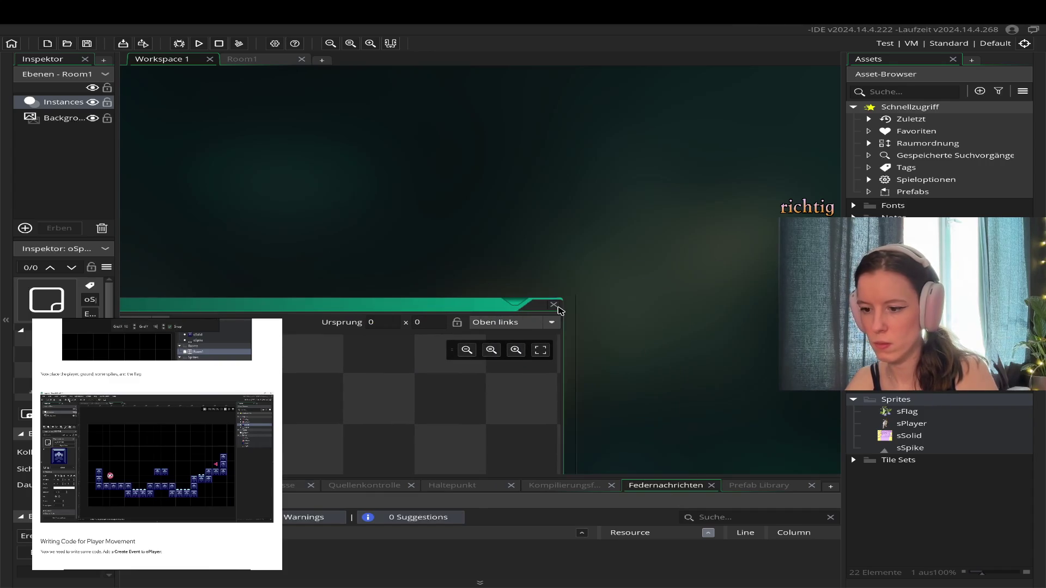
click(556, 306)
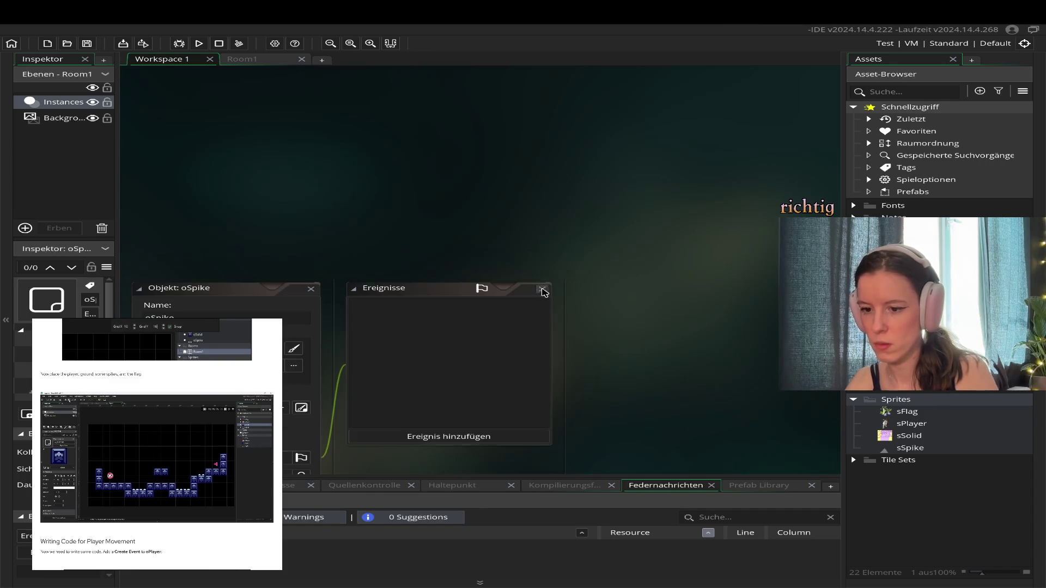
click(543, 291)
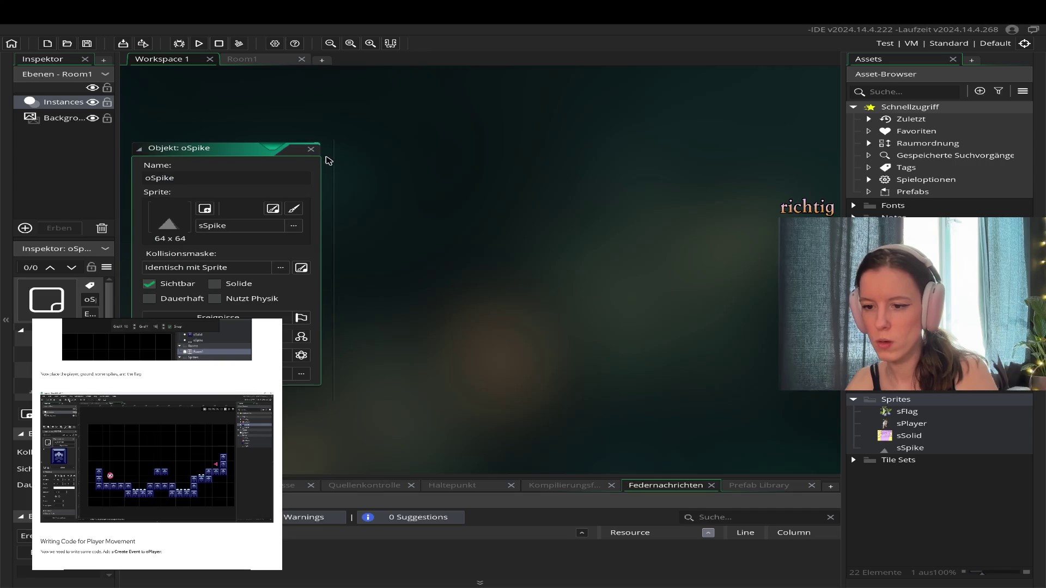
click(311, 150)
click(252, 61)
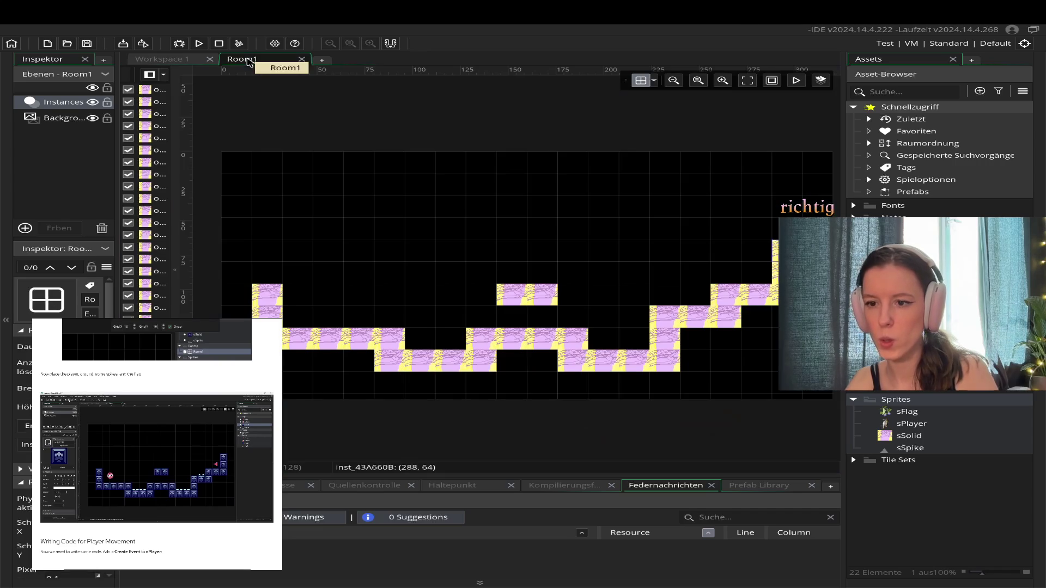
- Place an oSpike instance on Room1's left ground and inspect its properties
drag(909, 448, 355, 245)
click(404, 313)
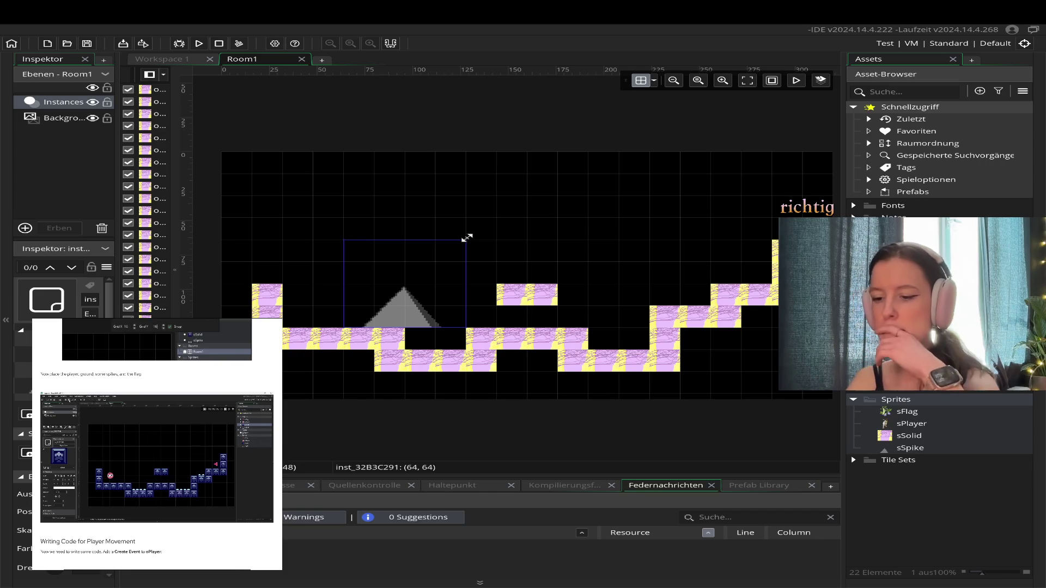
double_click(429, 284)
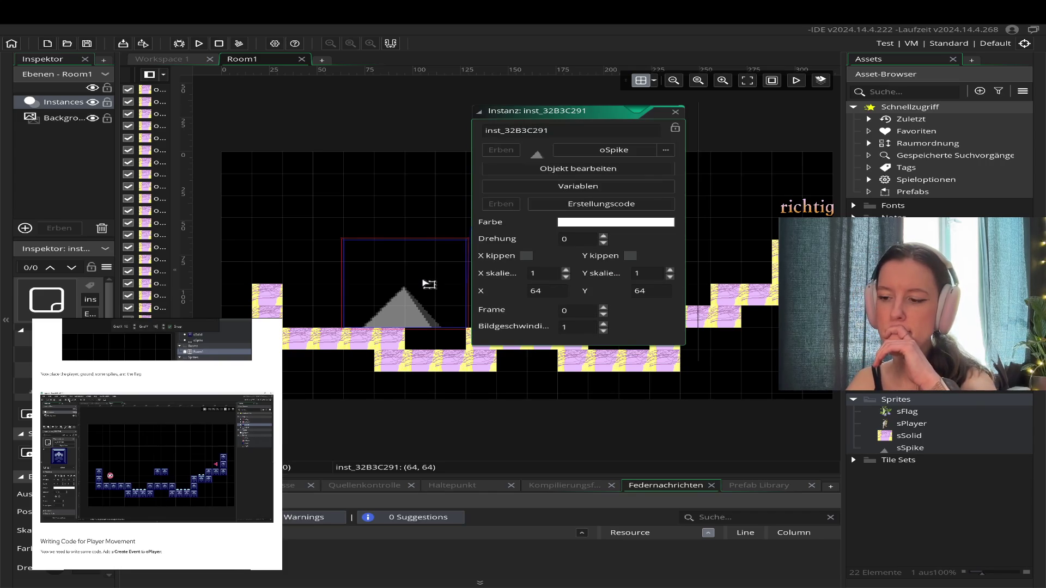
click(588, 169)
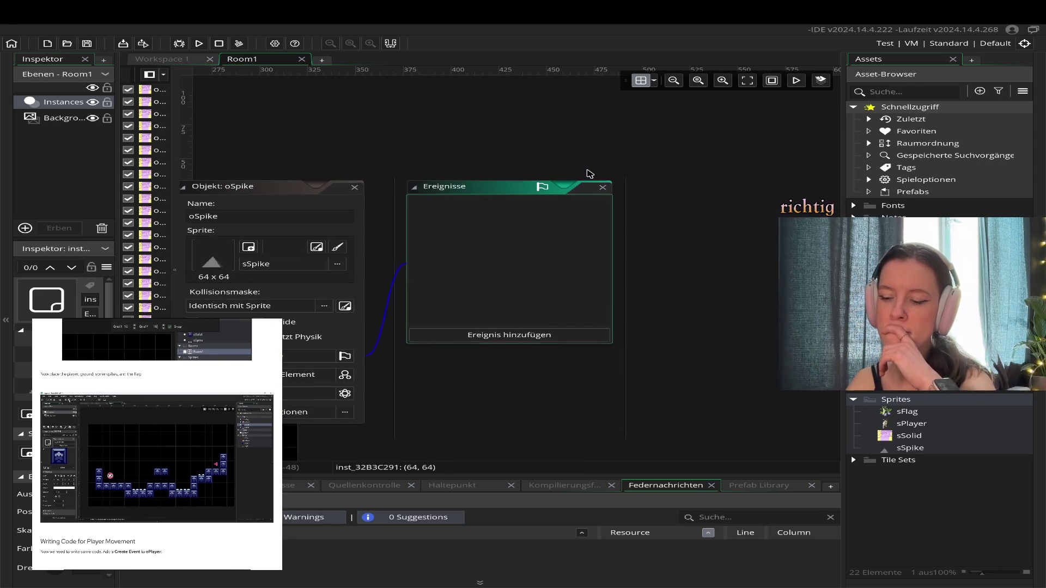
click(603, 187)
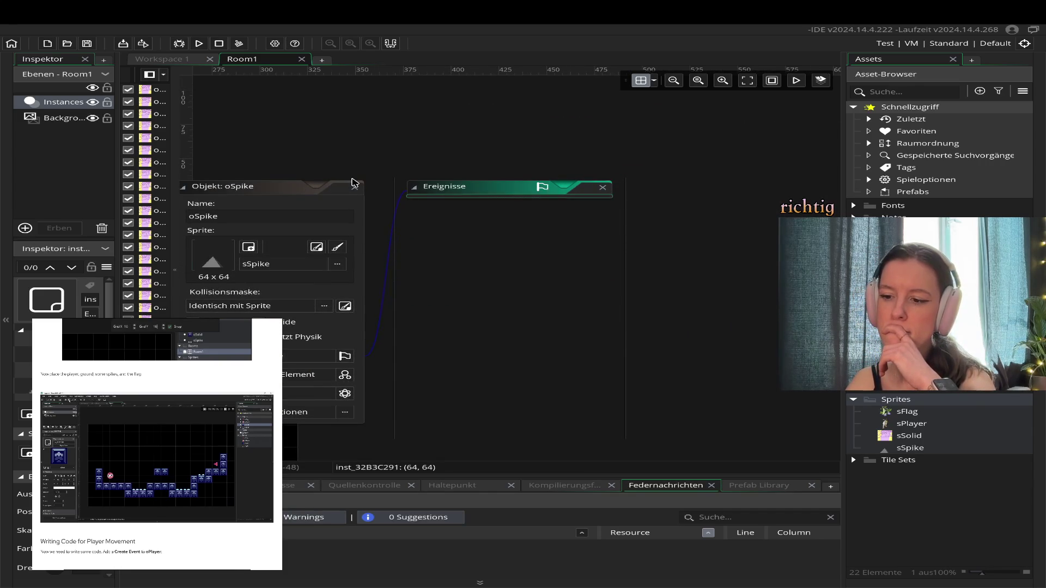
click(379, 151)
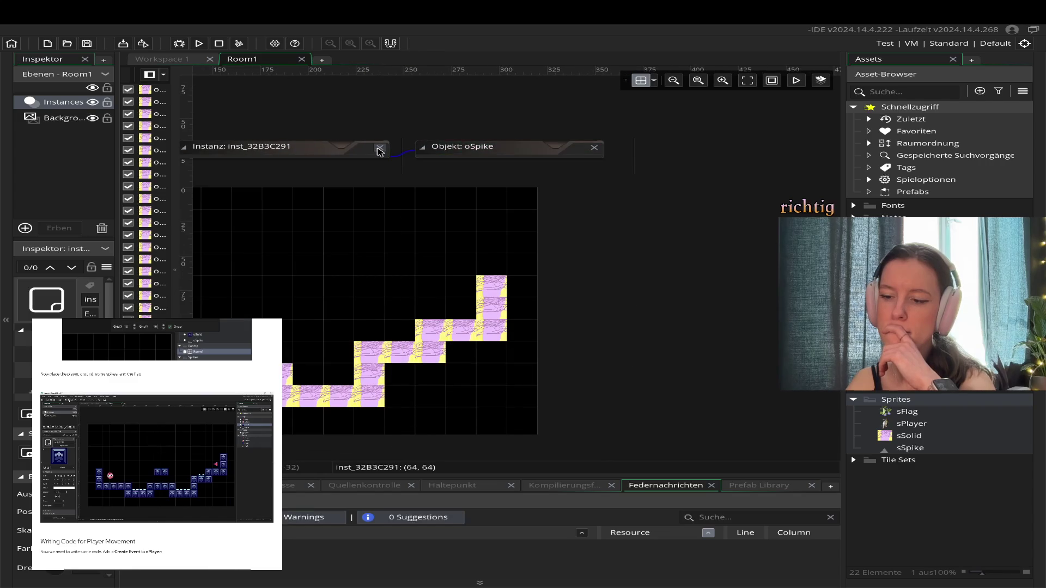
- Check the oSpike object's sprite choice, then open the sSpike sprite
click(154, 61)
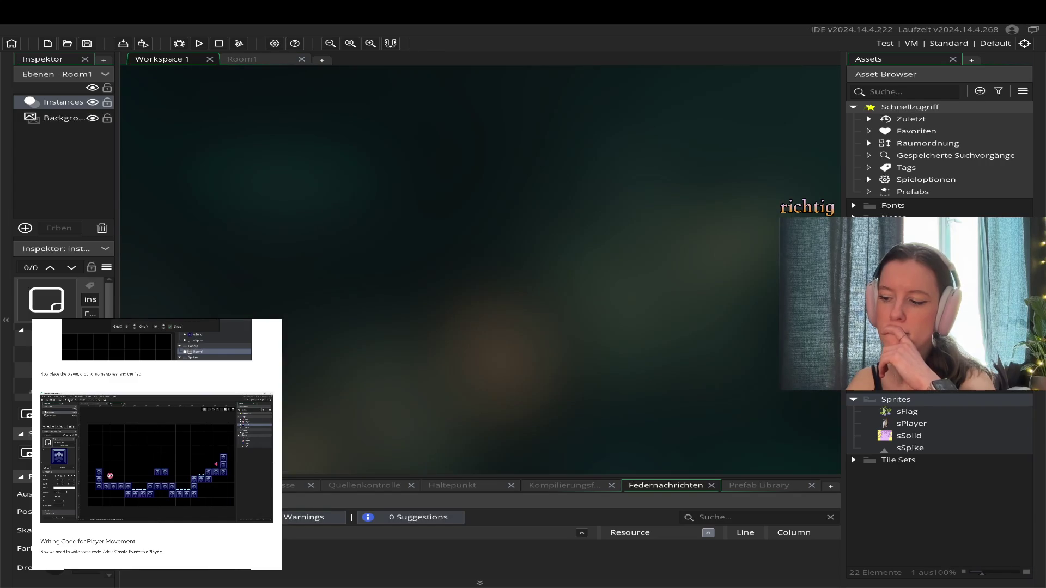
double_click(915, 278)
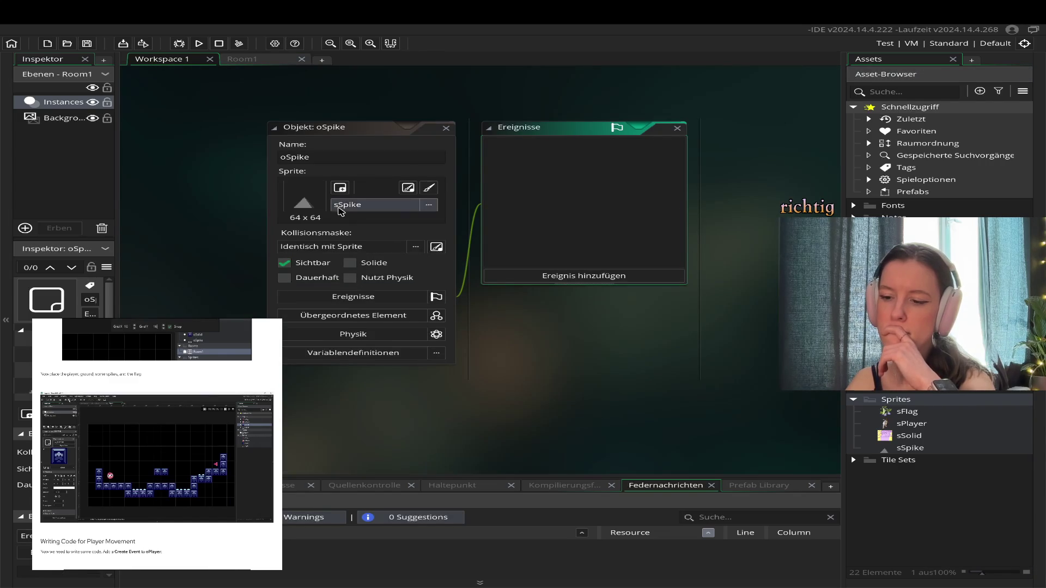
click(340, 206)
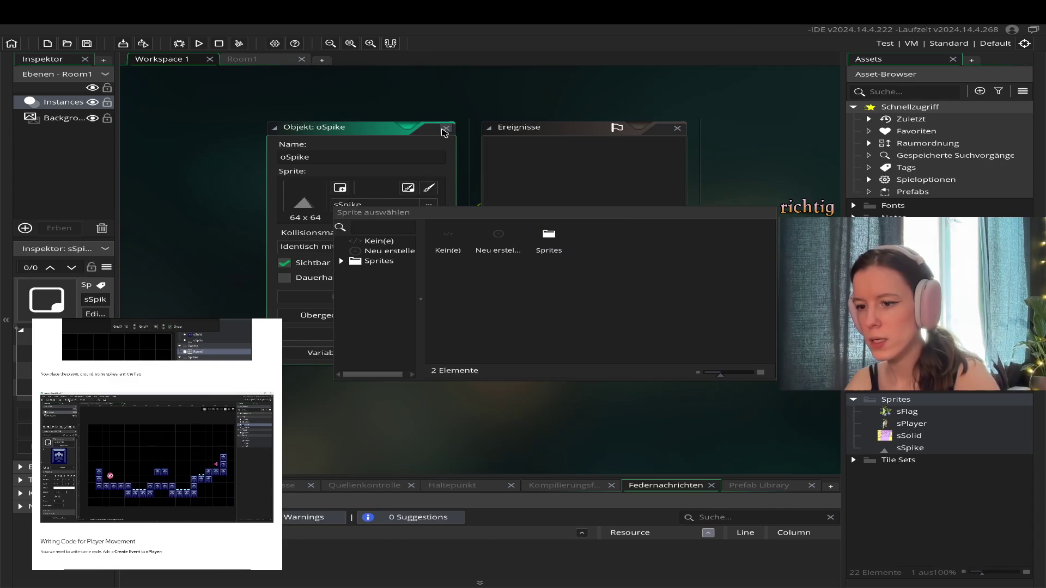
click(446, 128)
click(446, 128)
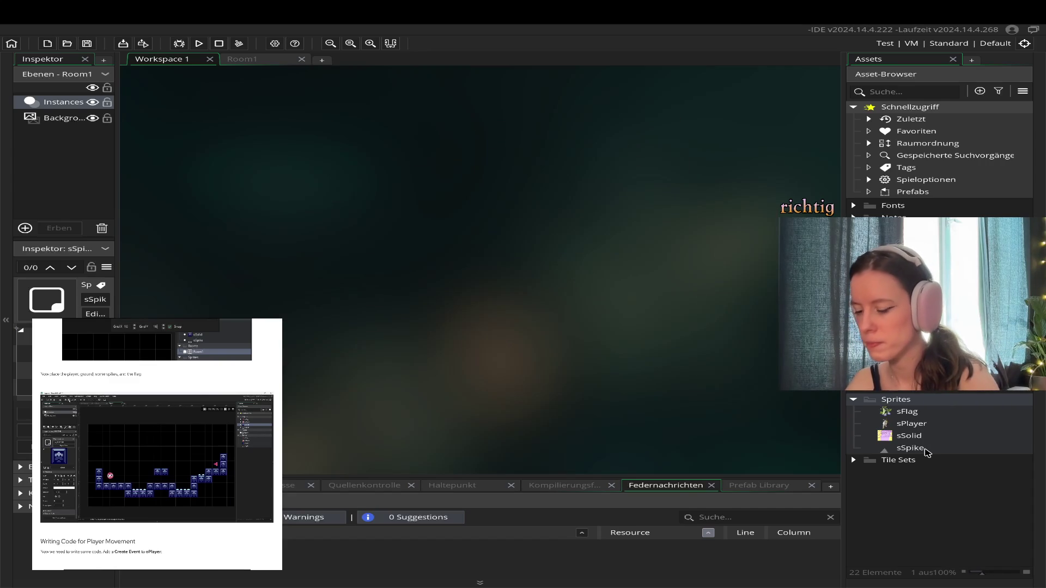
double_click(926, 449)
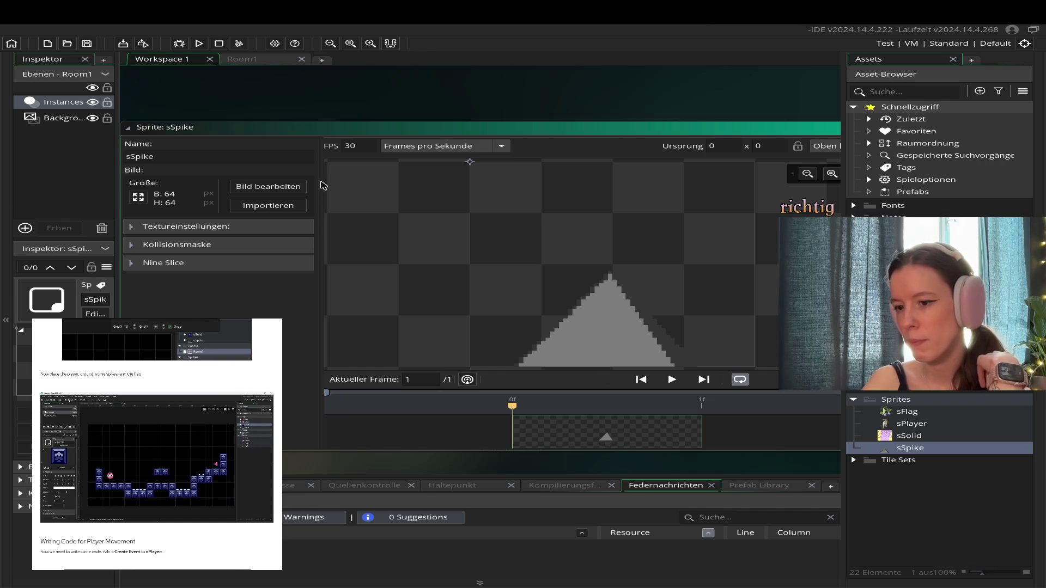
- Open the sSpike image for pixel editing and choose the polygon tool
click(303, 187)
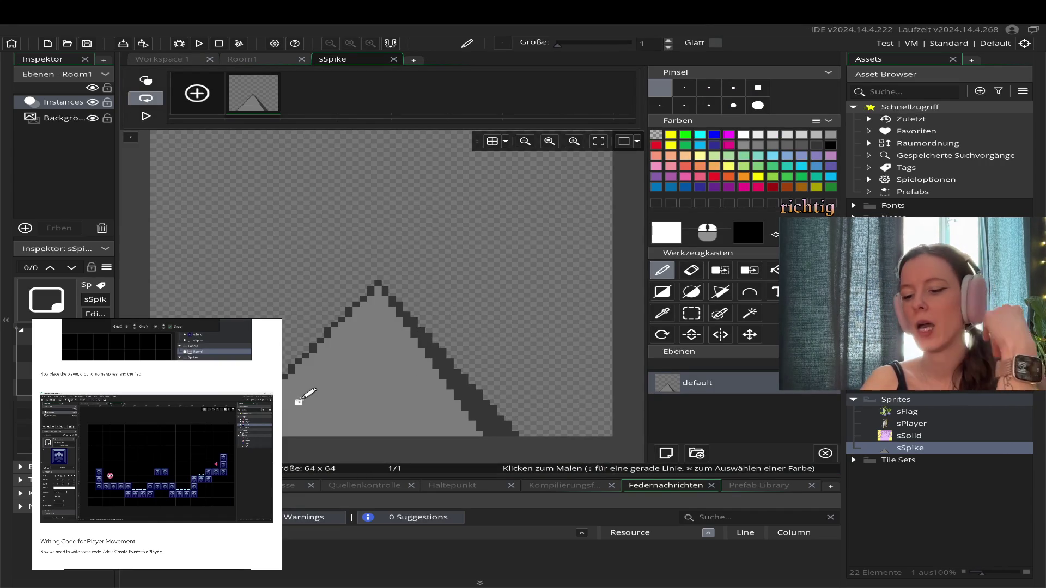
scroll(307, 261, up, 1)
scroll(308, 259, down, 1)
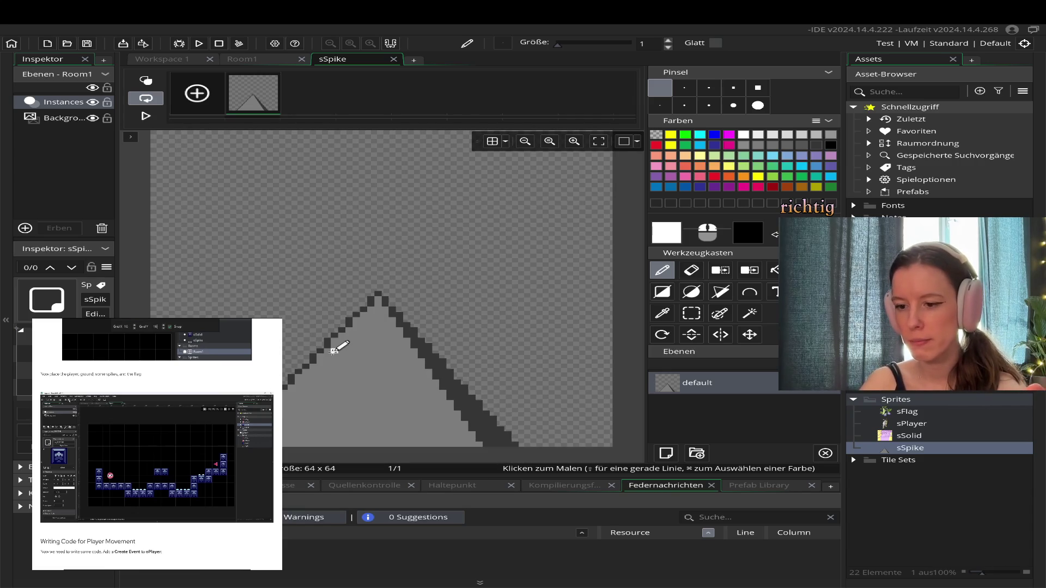
scroll(338, 349, up, 1)
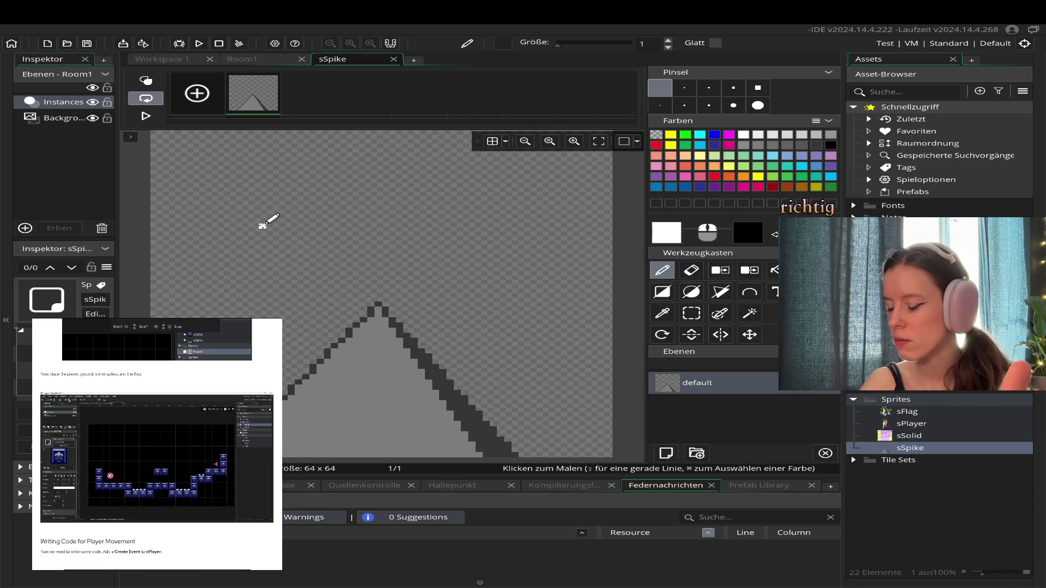
scroll(283, 240, up, 2)
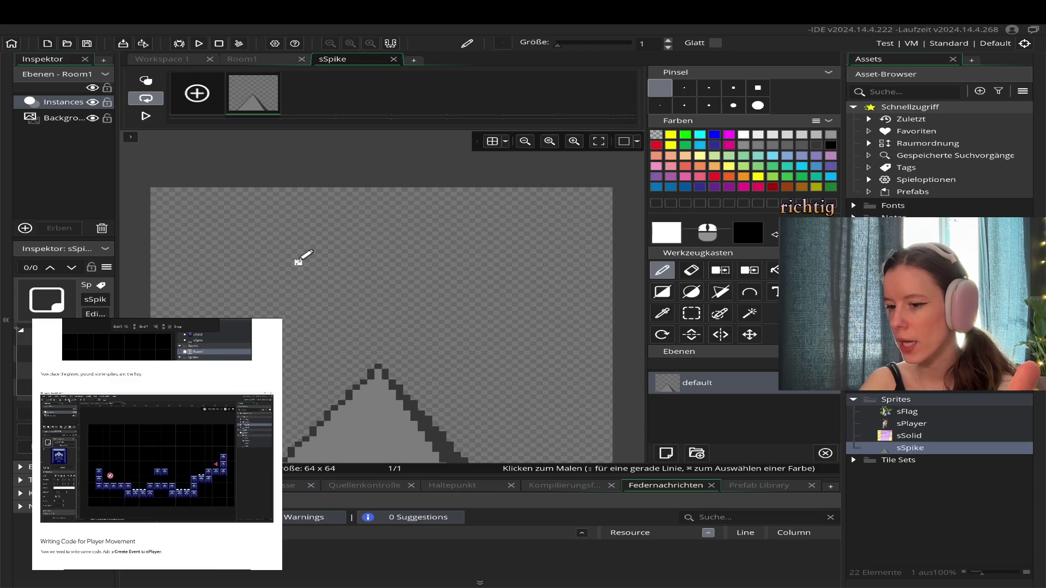
click(719, 294)
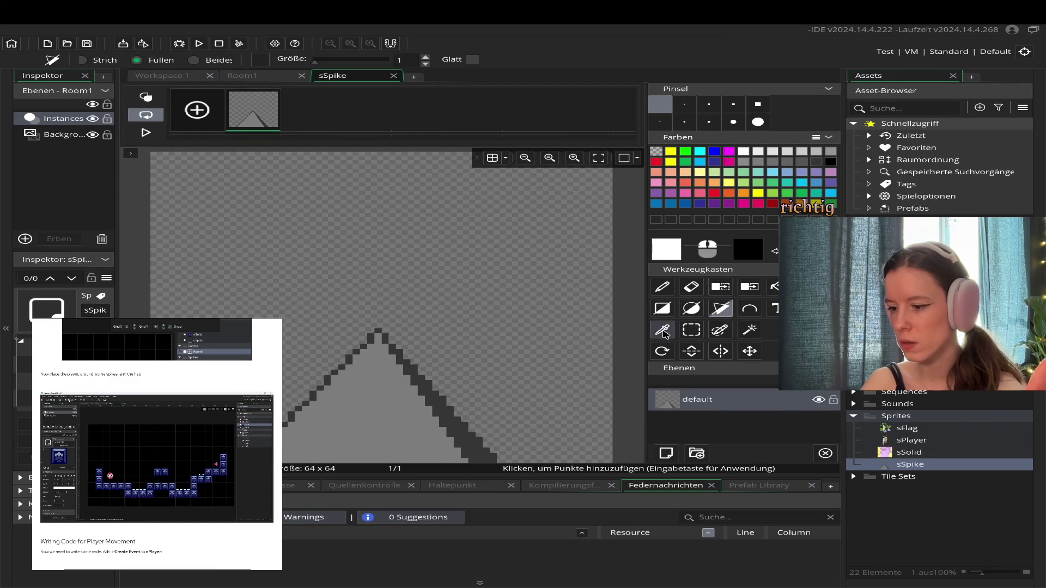
- Sample the spike's grey and dark grey outline colours, then select the polygon tool
click(662, 330)
click(383, 409)
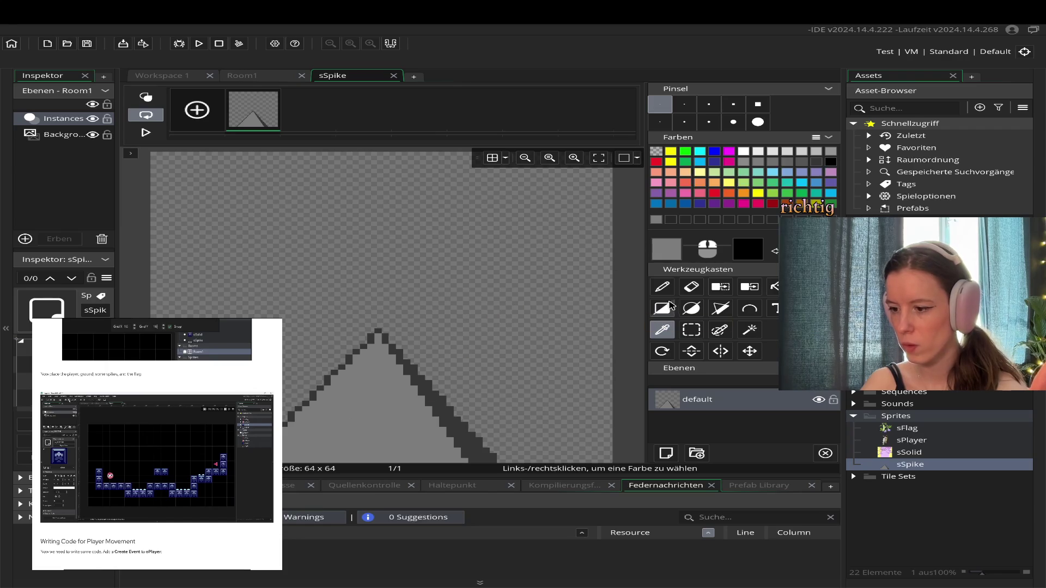
click(664, 287)
click(662, 330)
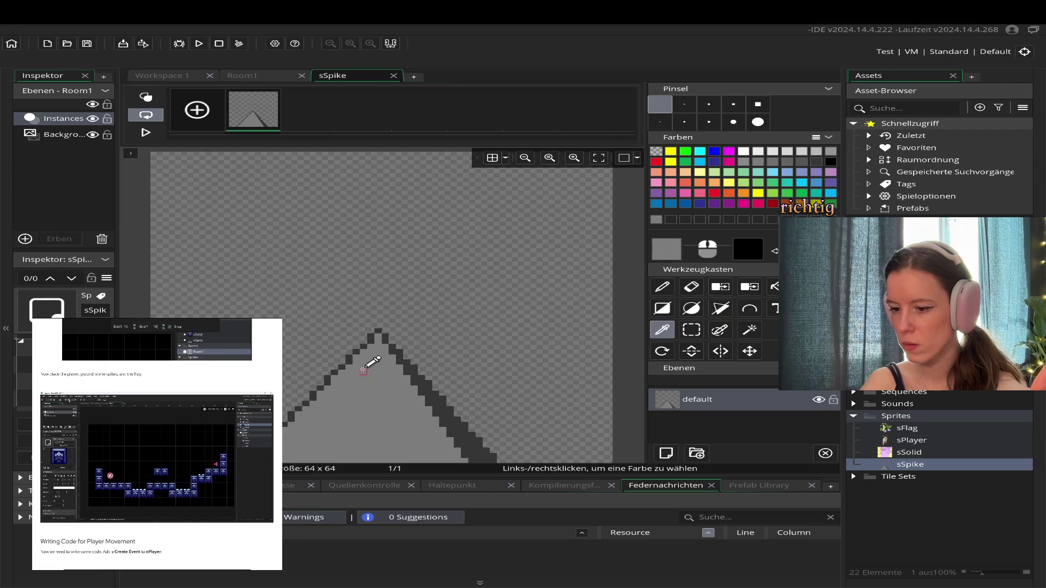
click(452, 418)
click(662, 287)
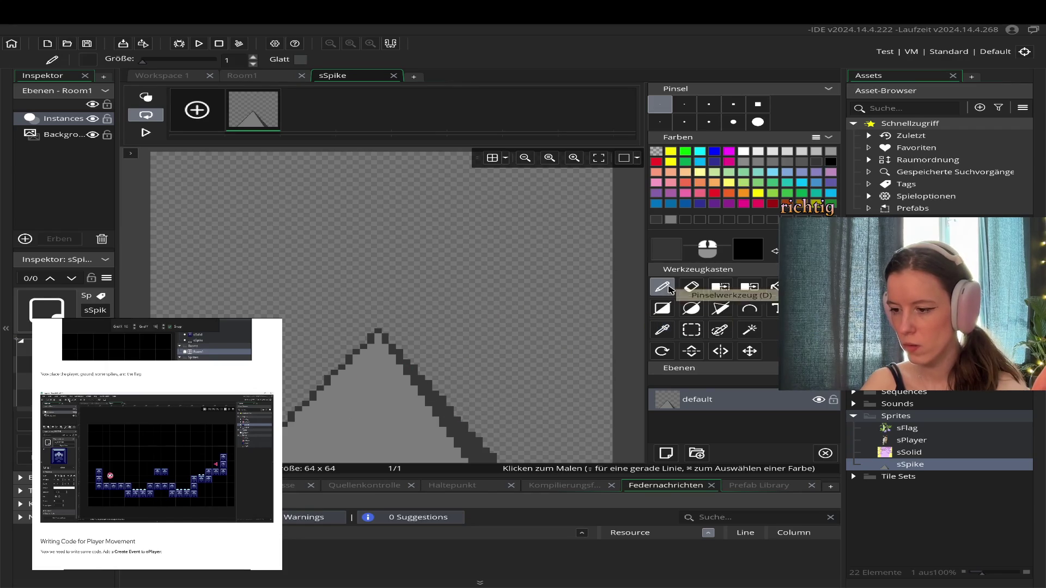
click(721, 309)
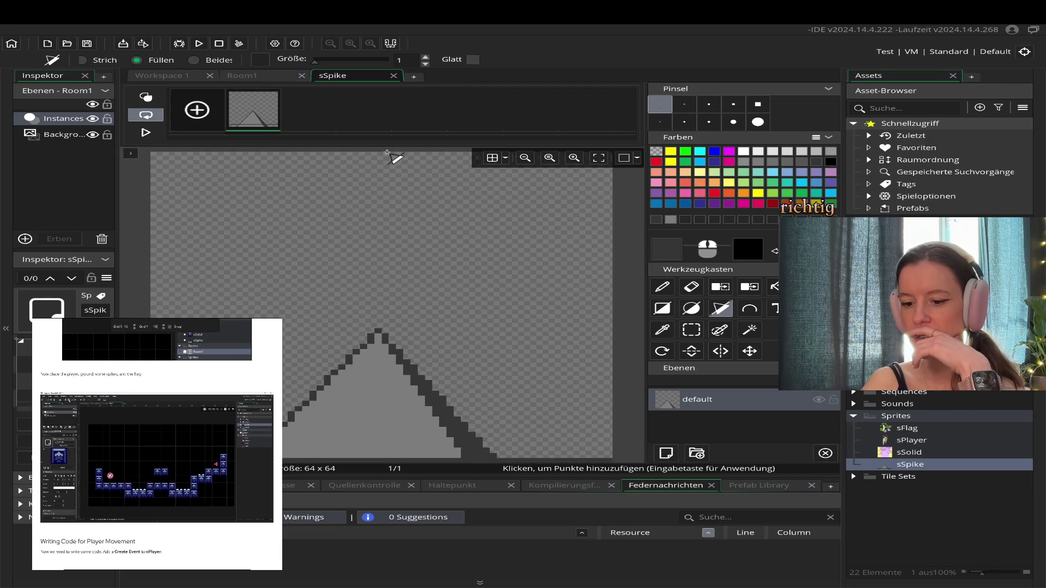
- Draw a large triangle polygon with its apex at the canvas top
click(384, 157)
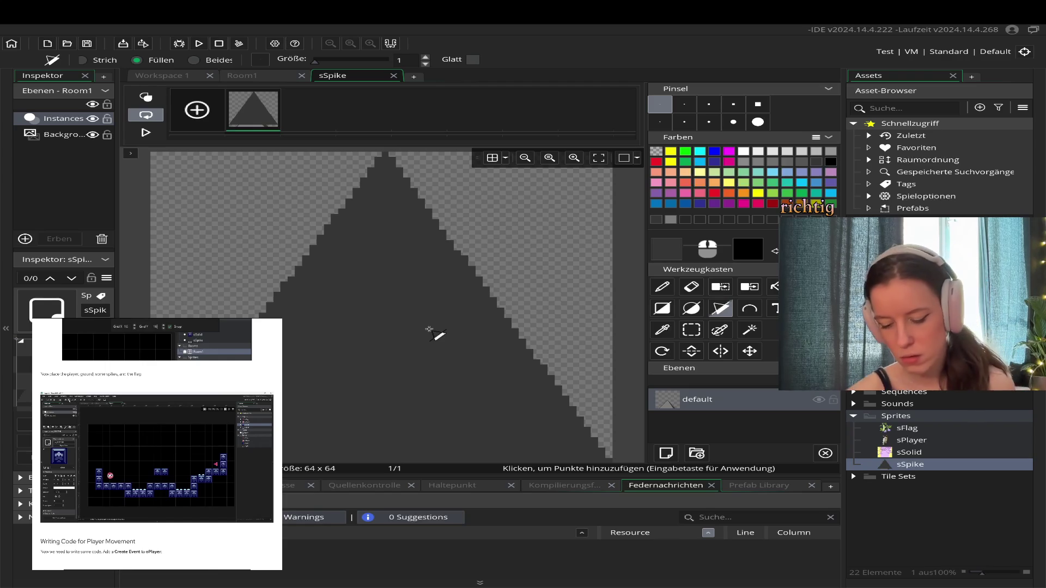
key(ctrl+z)
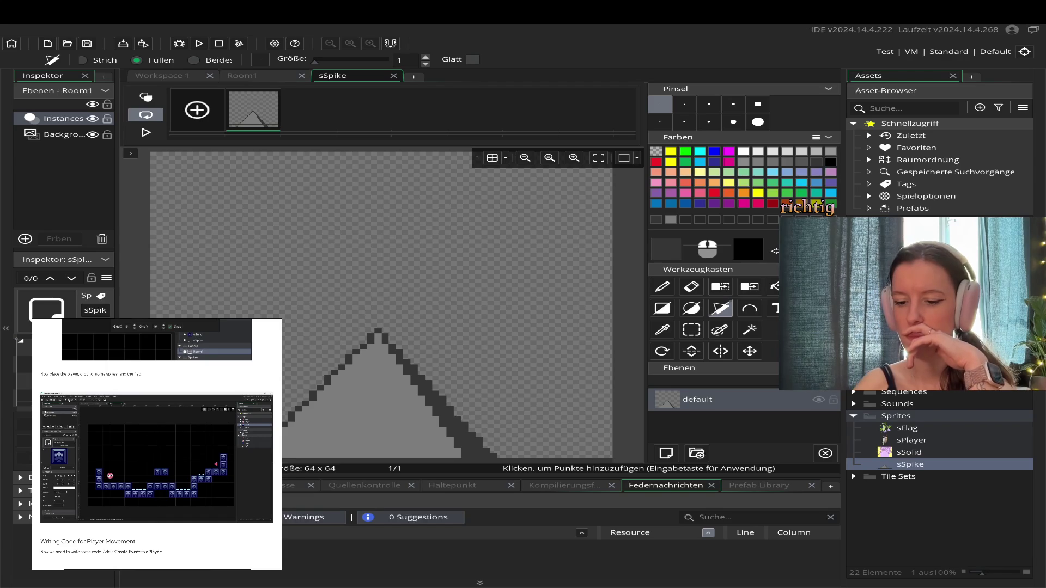
click(320, 170)
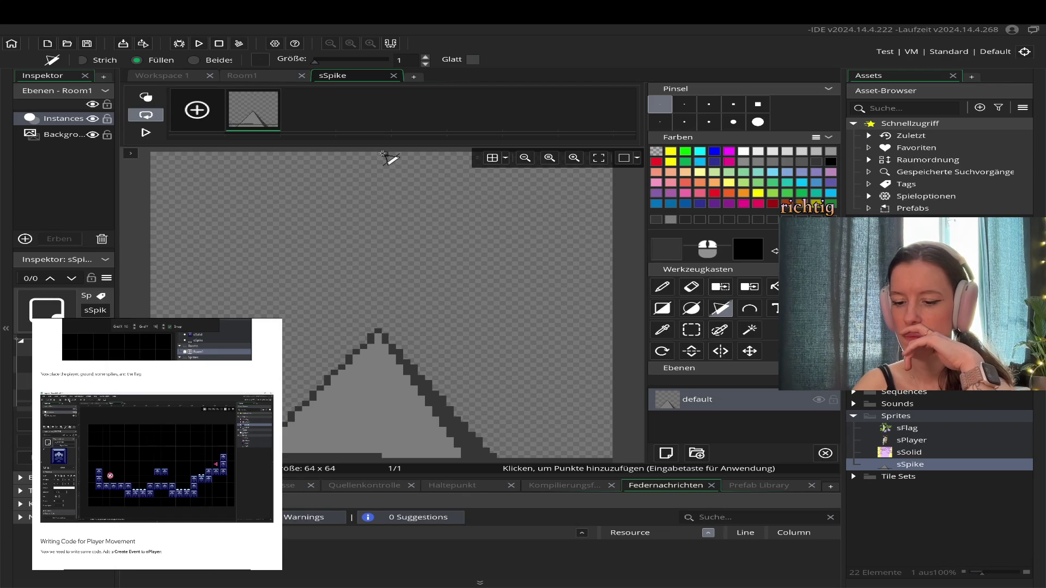
click(382, 154)
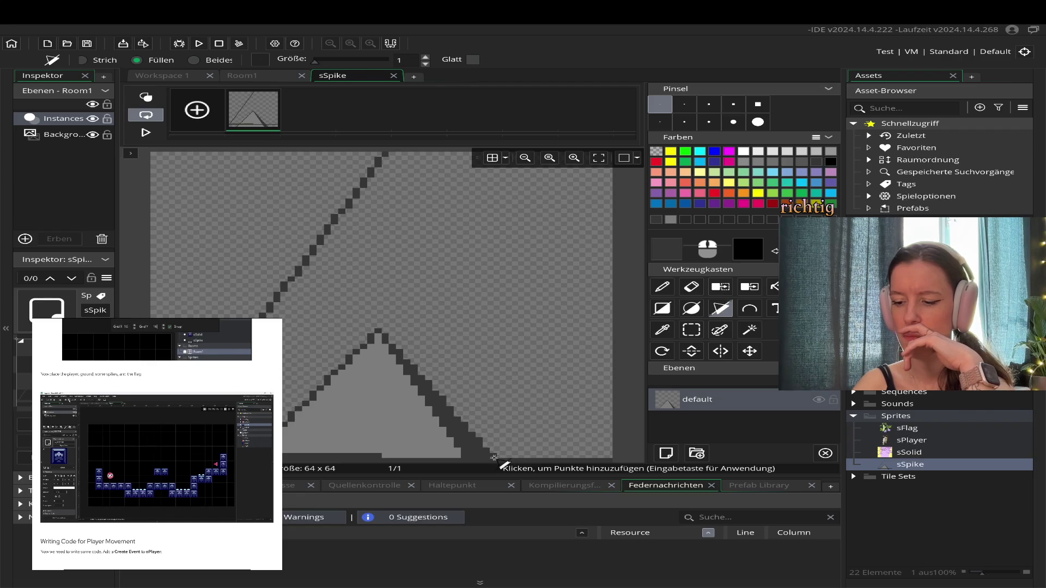
click(560, 458)
key(Return)
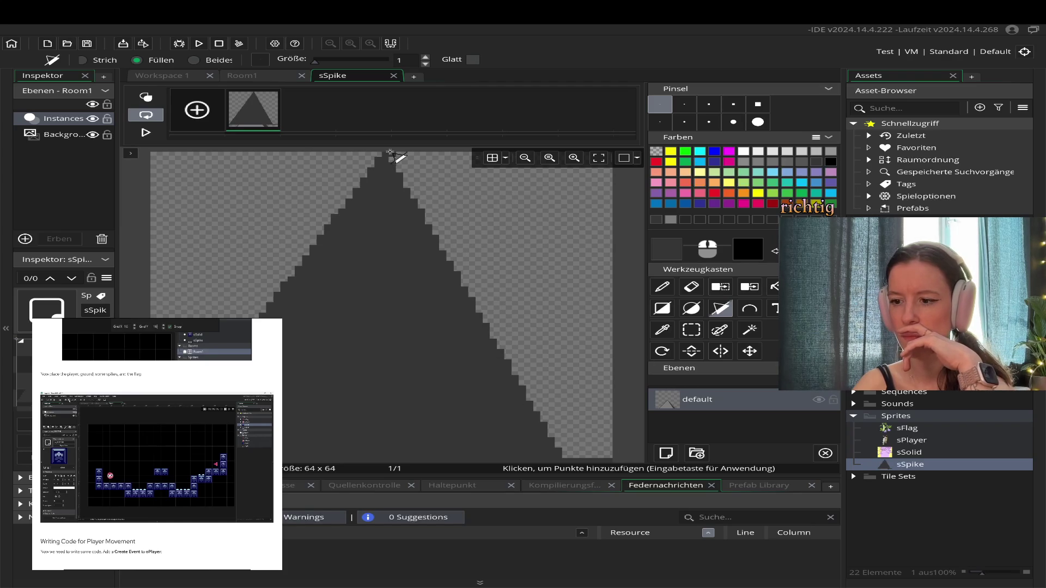
- Redraw the triangle's top-centre apex and commit it as an outline instead of a fill
click(388, 154)
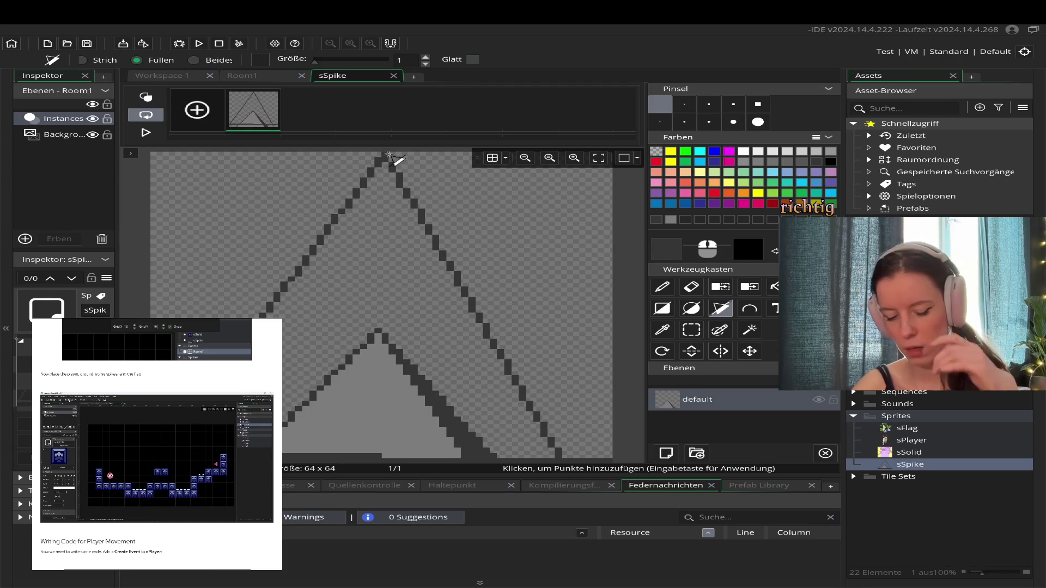
key(Return)
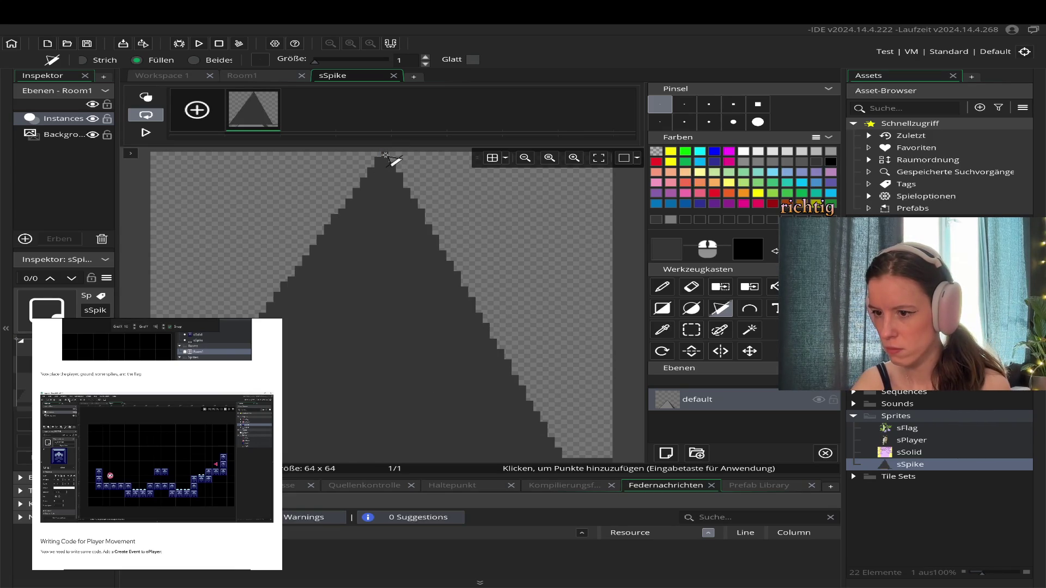
key(Escape)
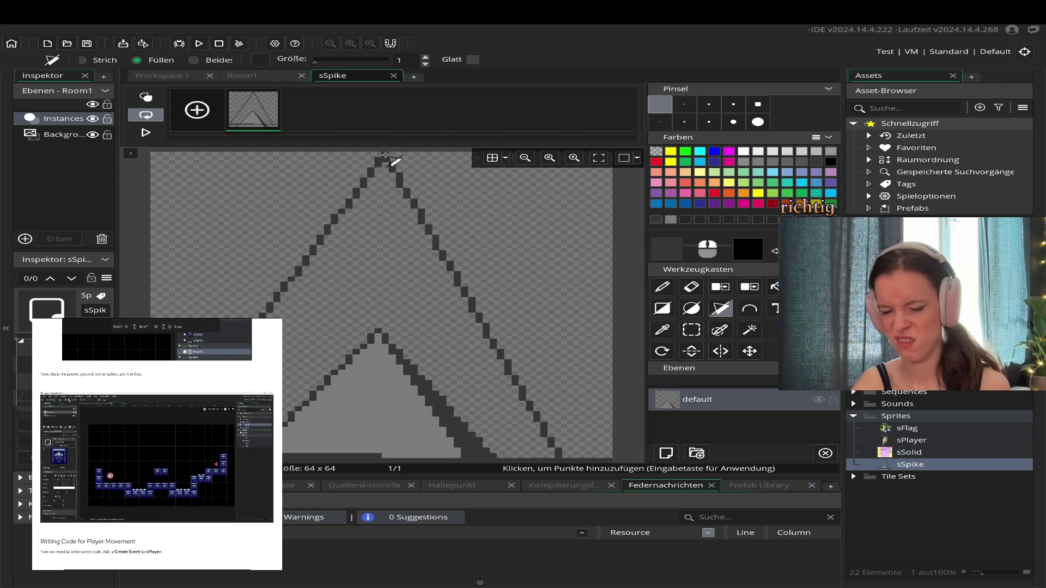
click(385, 156)
key(Return)
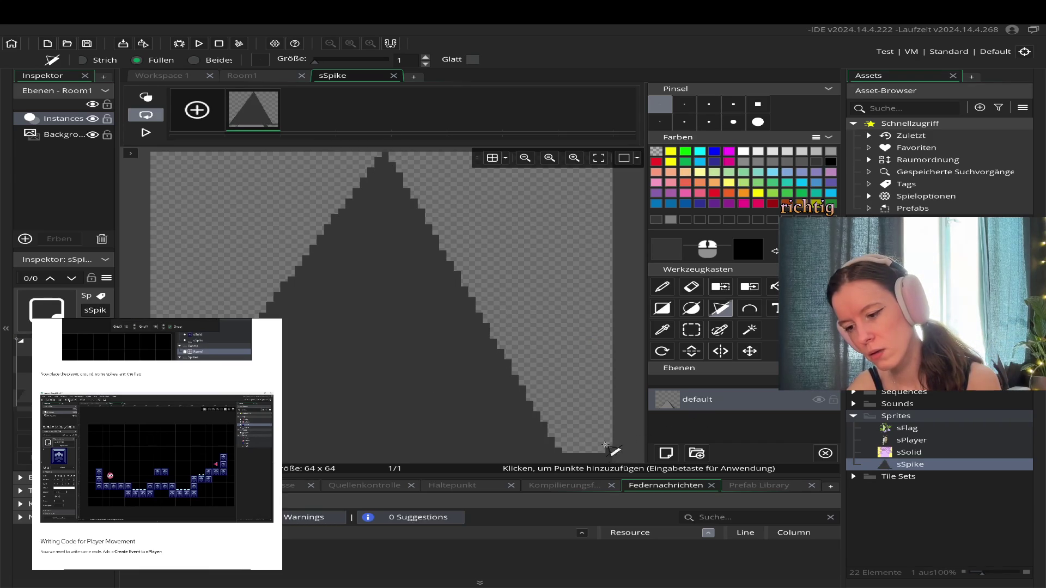
click(386, 156)
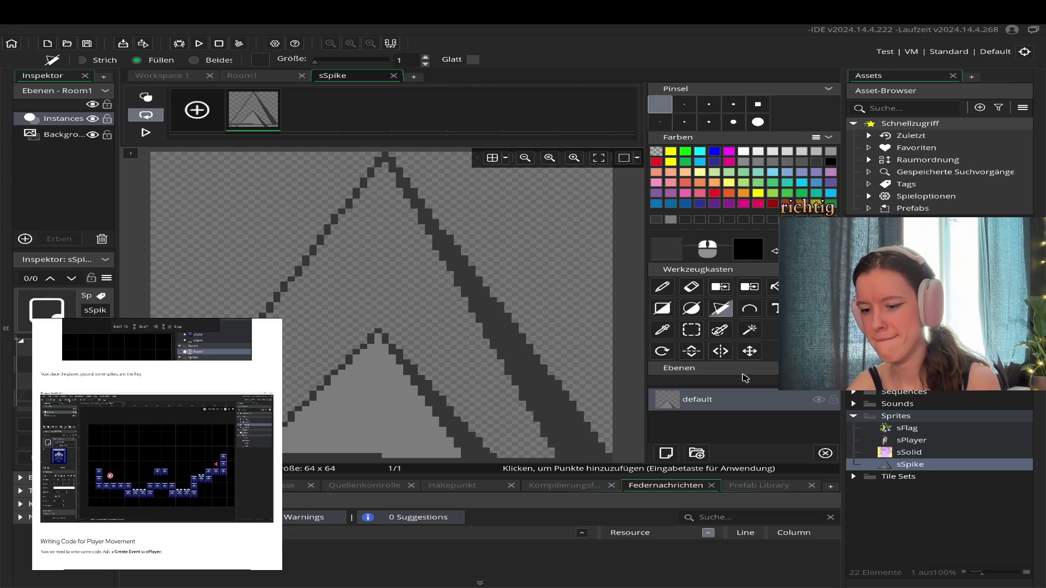
click(662, 330)
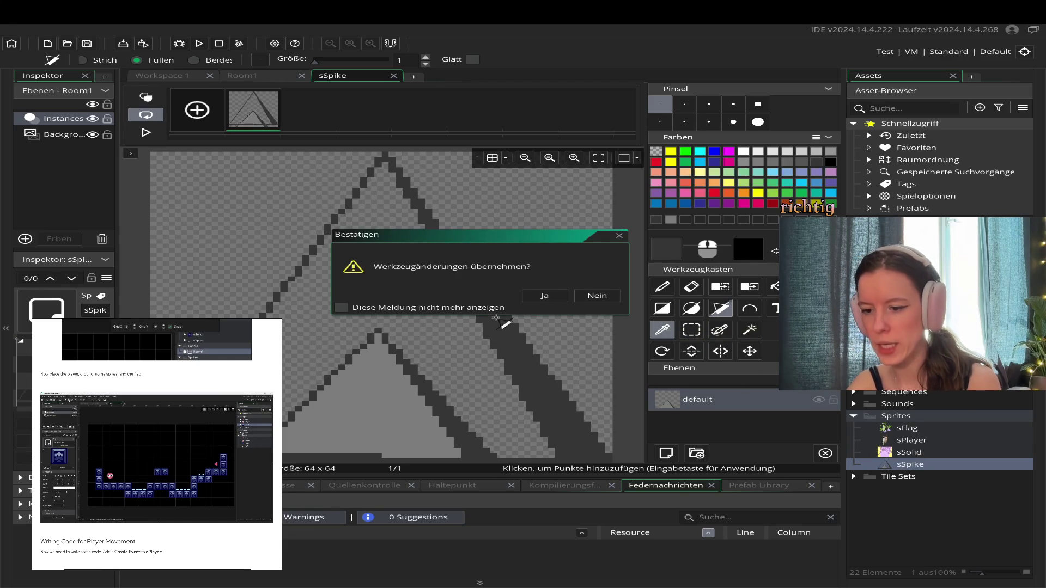
- Apply the polygon and bucket-fill the triangle's interior with the sampled light grey
click(545, 297)
click(384, 380)
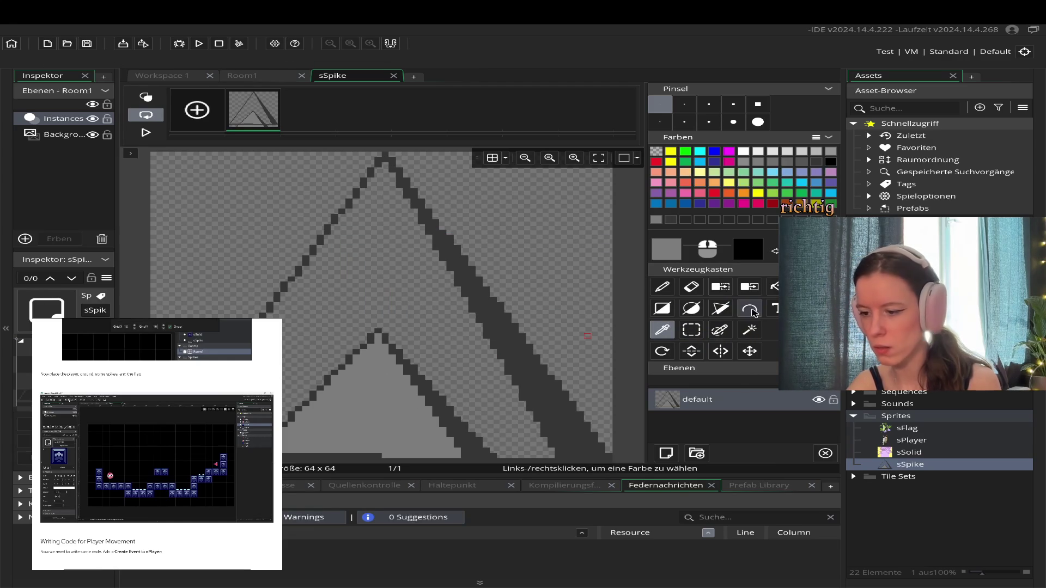
click(774, 288)
click(345, 251)
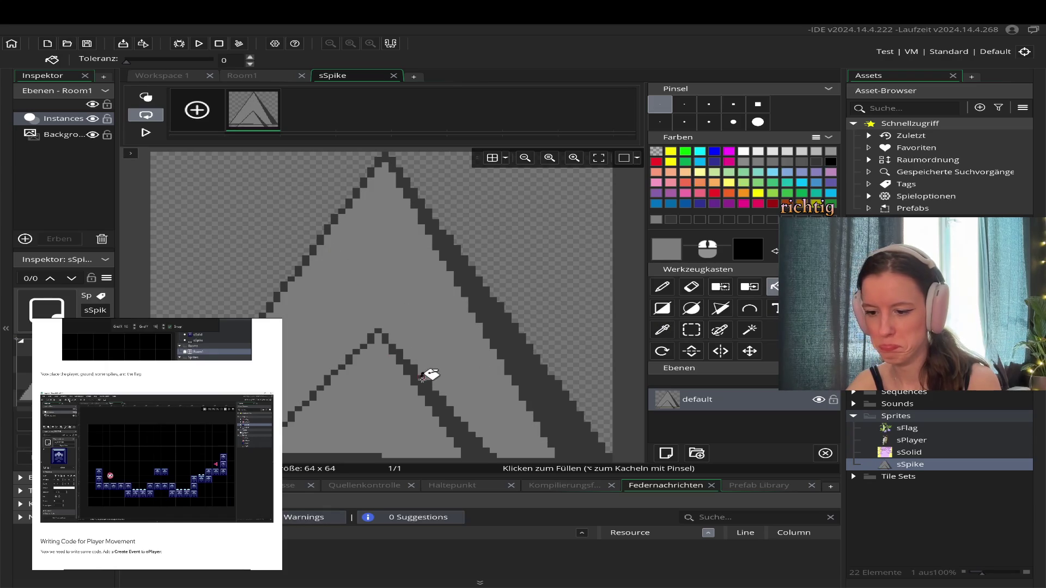
click(422, 377)
key(ctrl+z)
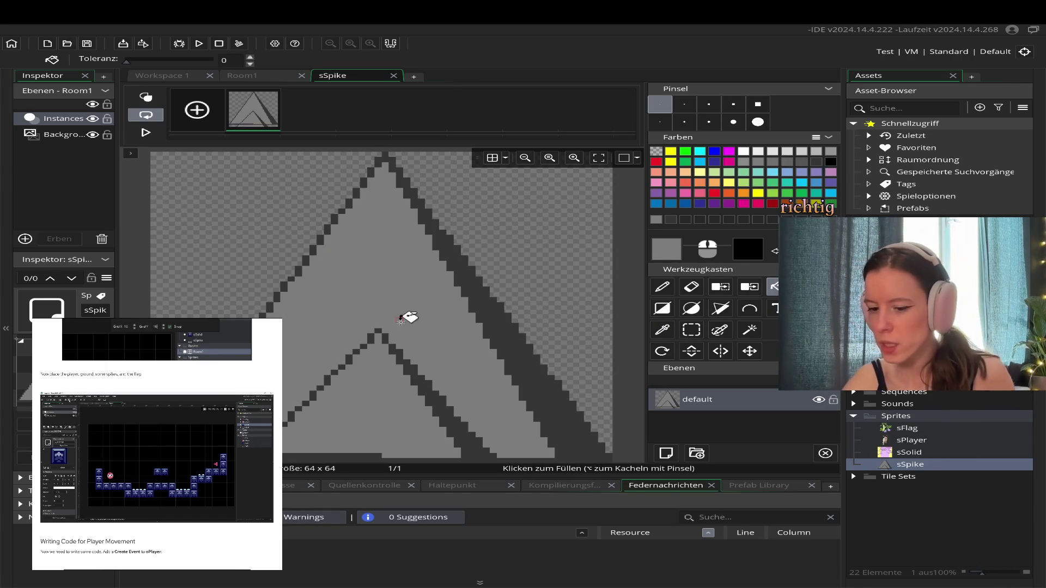
- Paint over the old inner spike lines with a size-5 pencil, then reset it to 1
click(662, 289)
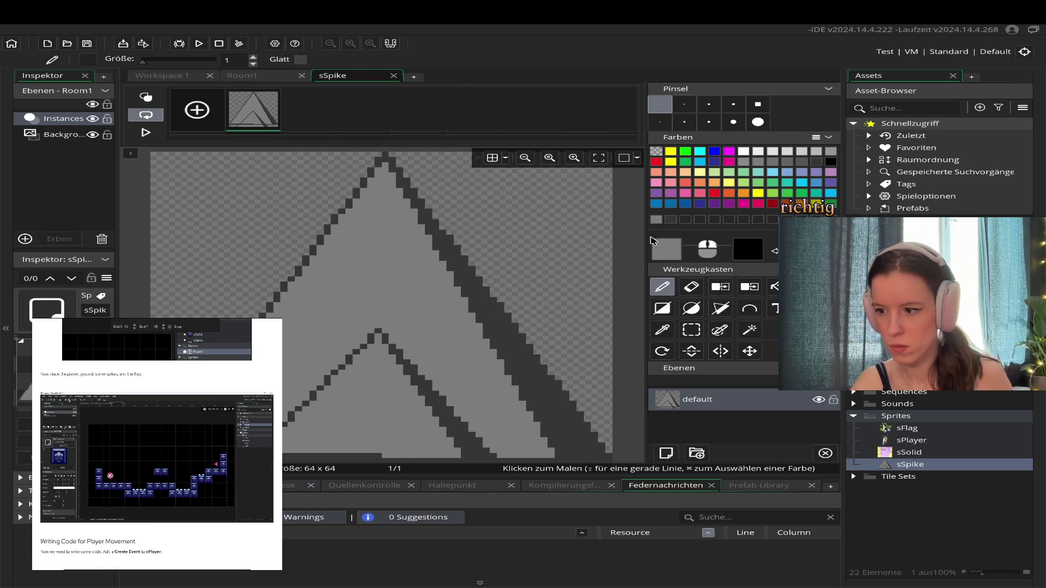
click(709, 104)
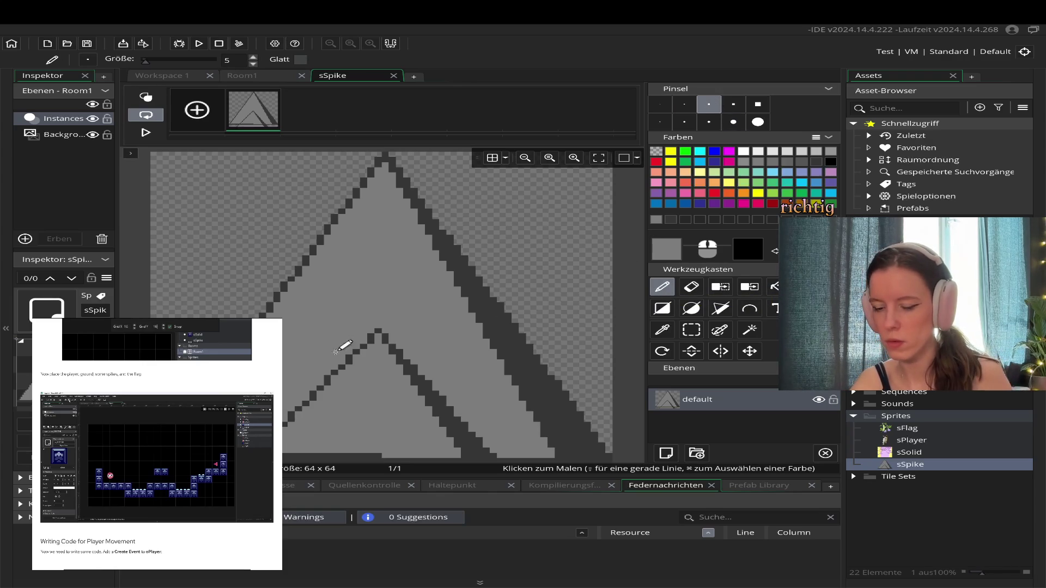
drag(369, 338, 282, 426)
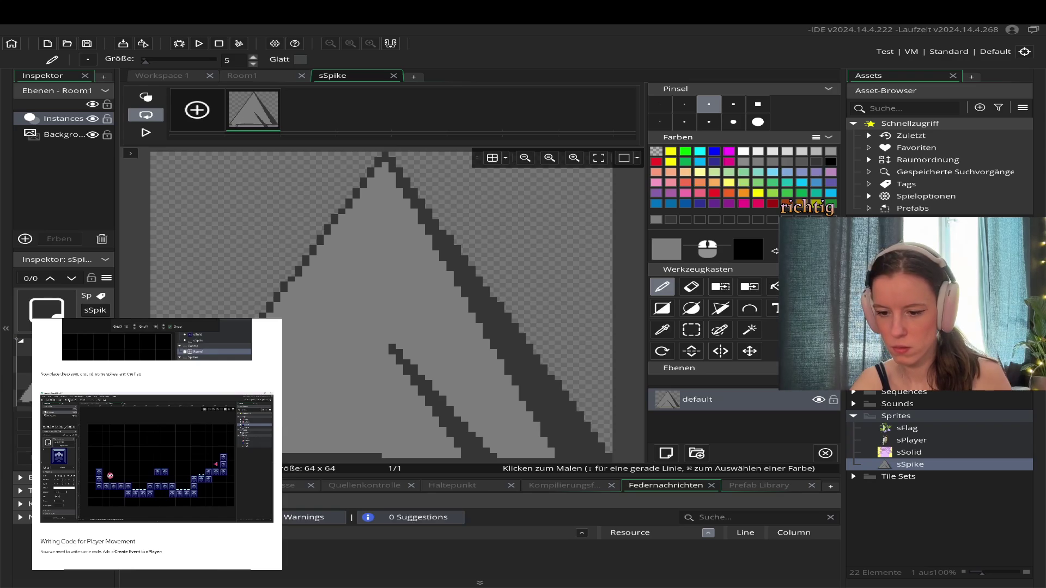
mouse_move(283, 426)
mouse_down()
mouse_move(304, 439)
mouse_move(460, 439)
mouse_move(467, 428)
mouse_move(397, 345)
mouse_move(487, 437)
mouse_move(537, 449)
mouse_up()
click(656, 104)
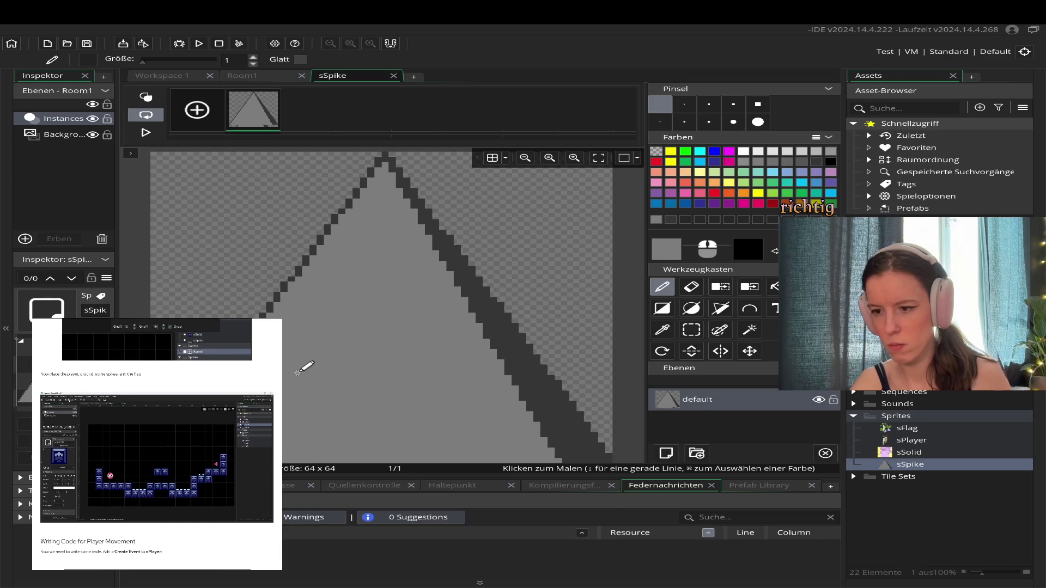
scroll(411, 348, down, 2)
- Bucket-fill the spike's bottom shapes light grey and the bottom-right corner dark grey
scroll(412, 348, up, 4)
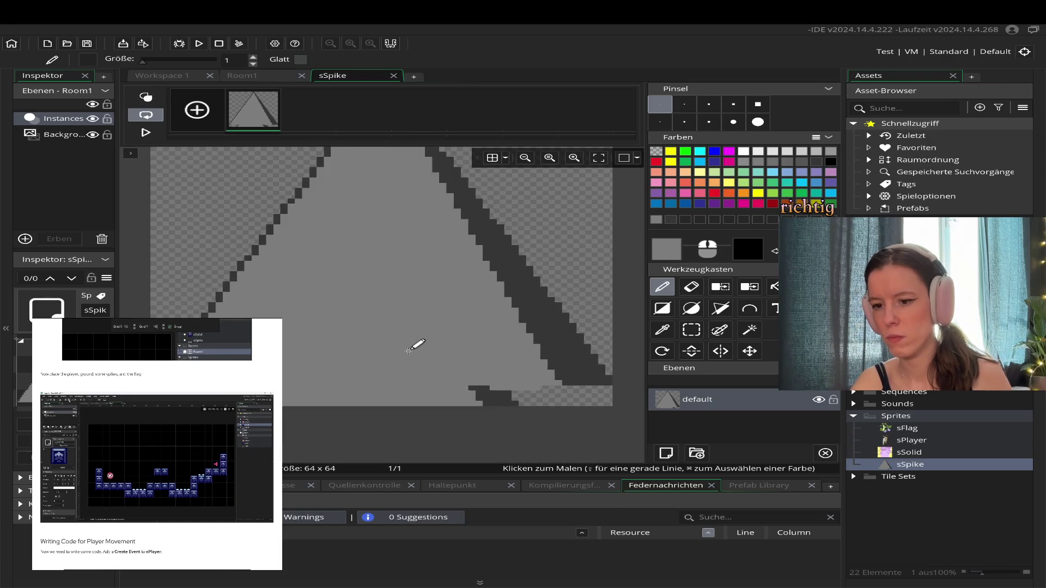
scroll(411, 348, down, 2)
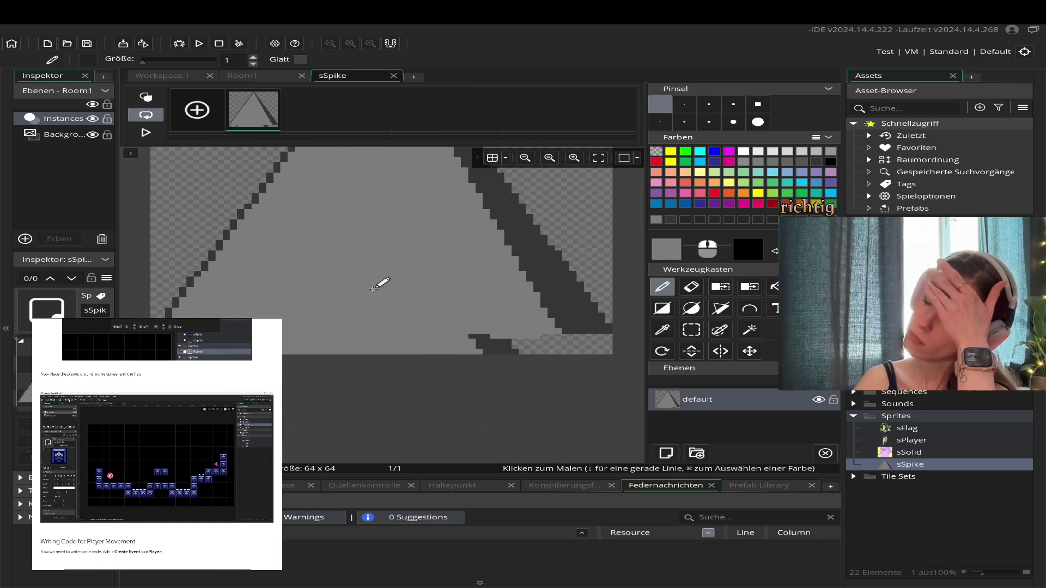
scroll(436, 359, up, 1)
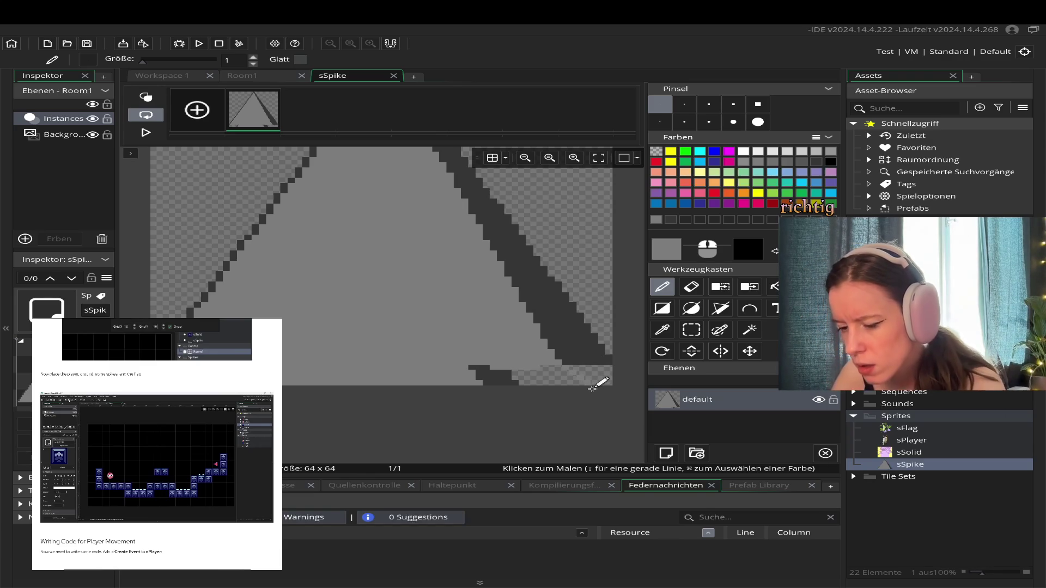
click(773, 287)
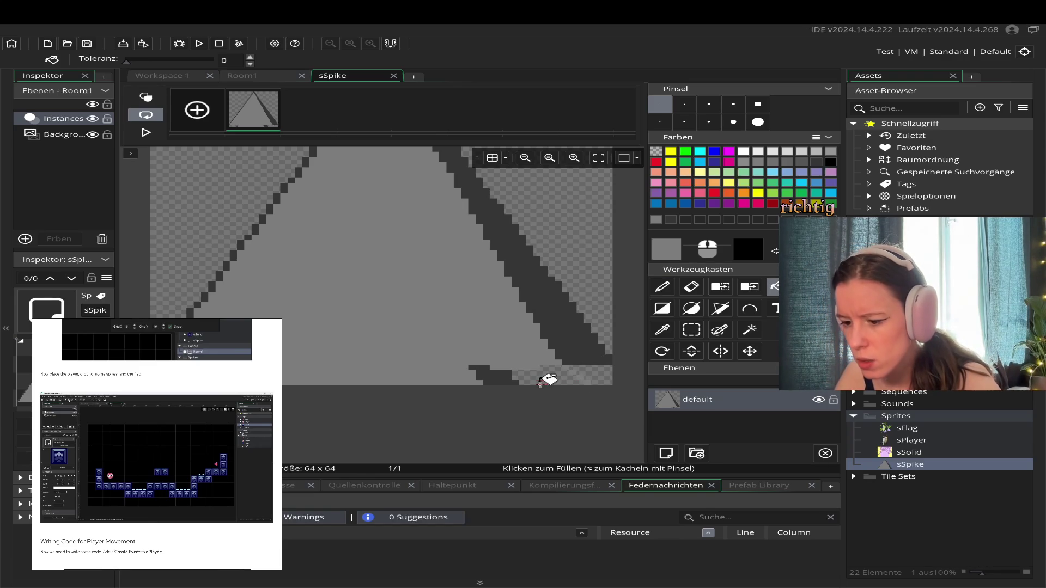
click(539, 382)
click(498, 375)
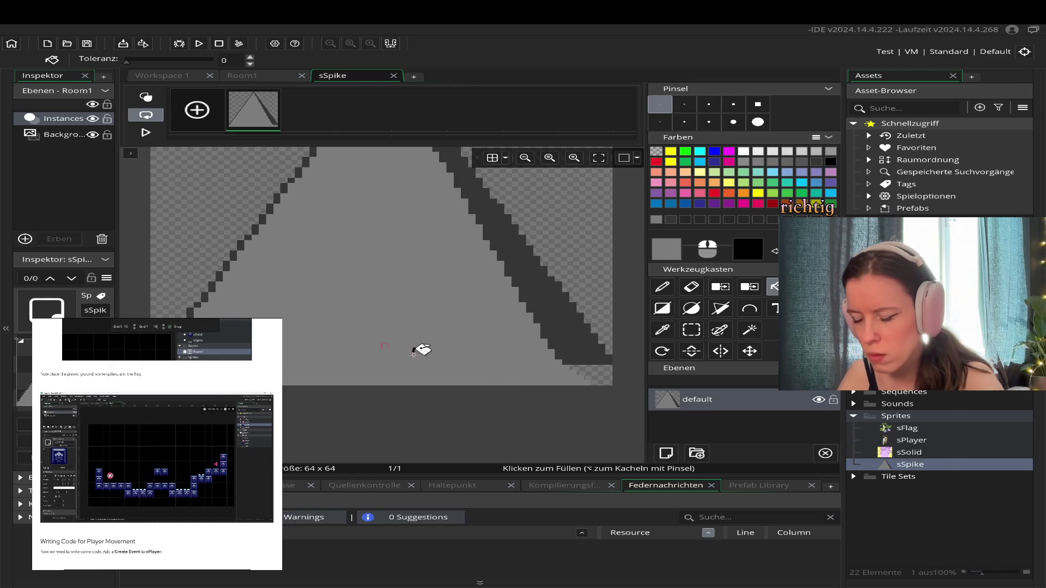
click(679, 219)
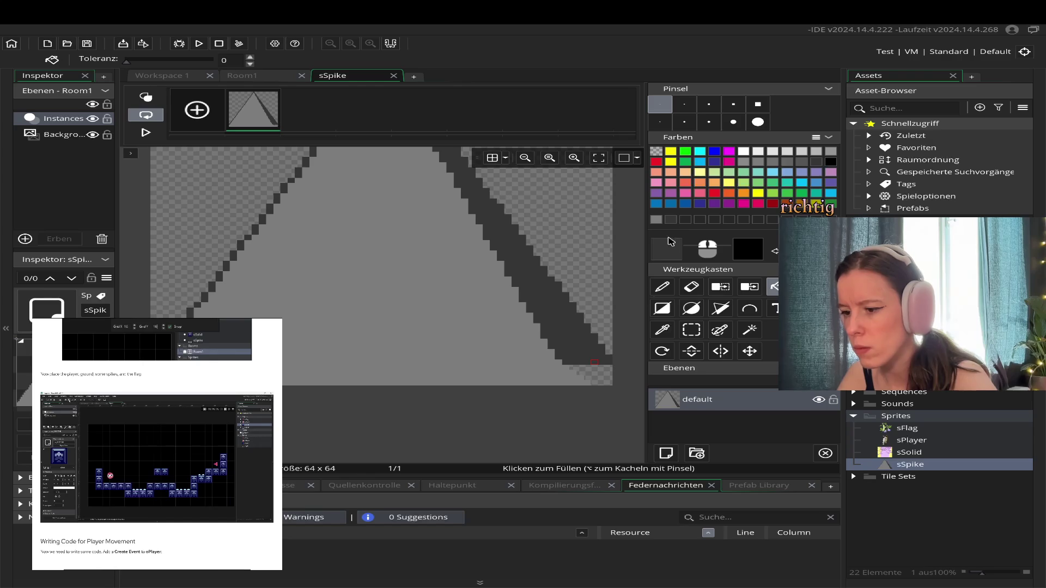
click(596, 377)
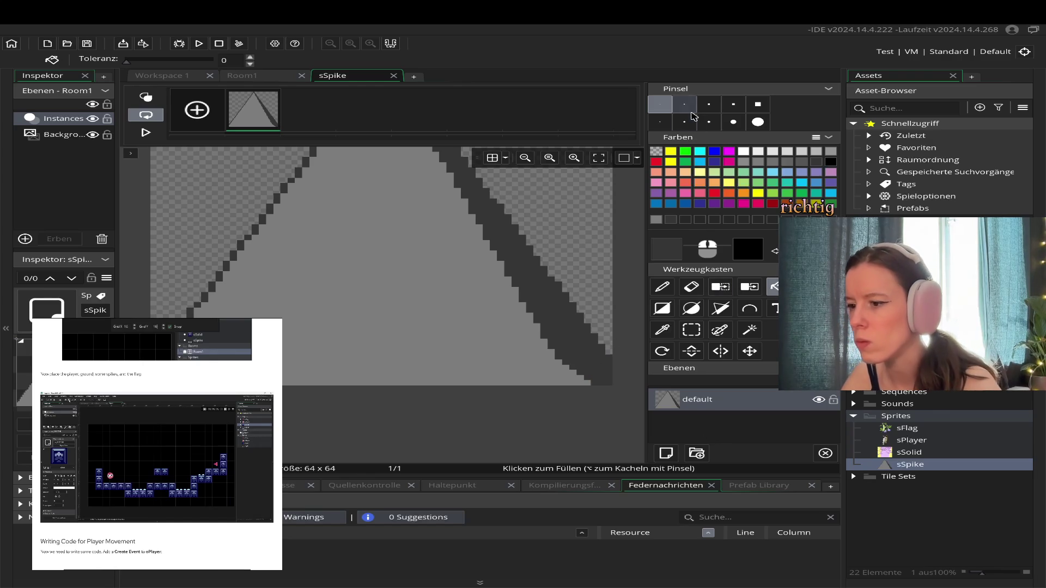
- With a size-1 pencil, extend the dark grey edge along the spike's lower-right diagonal
click(684, 104)
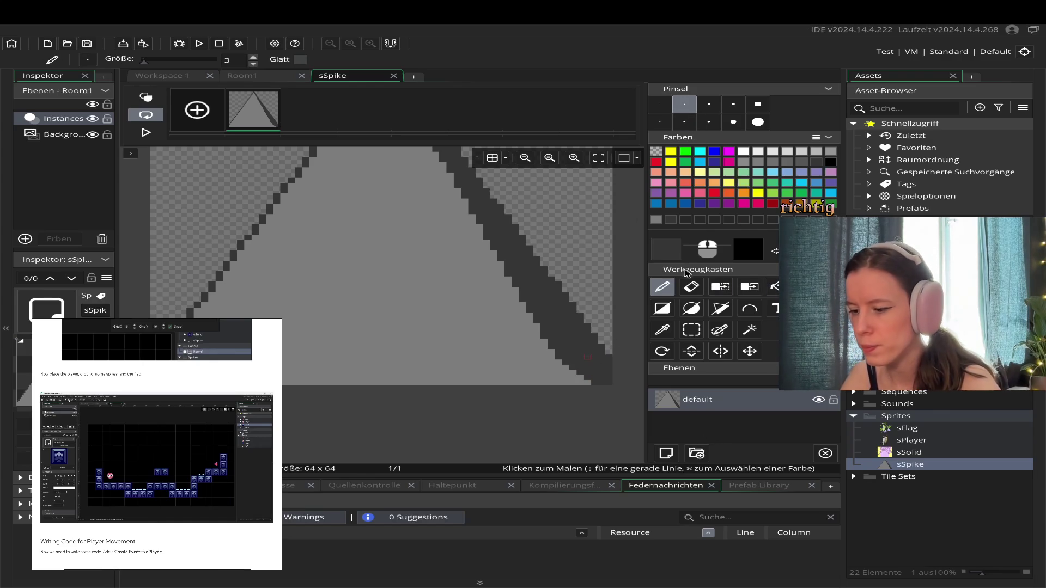
click(659, 104)
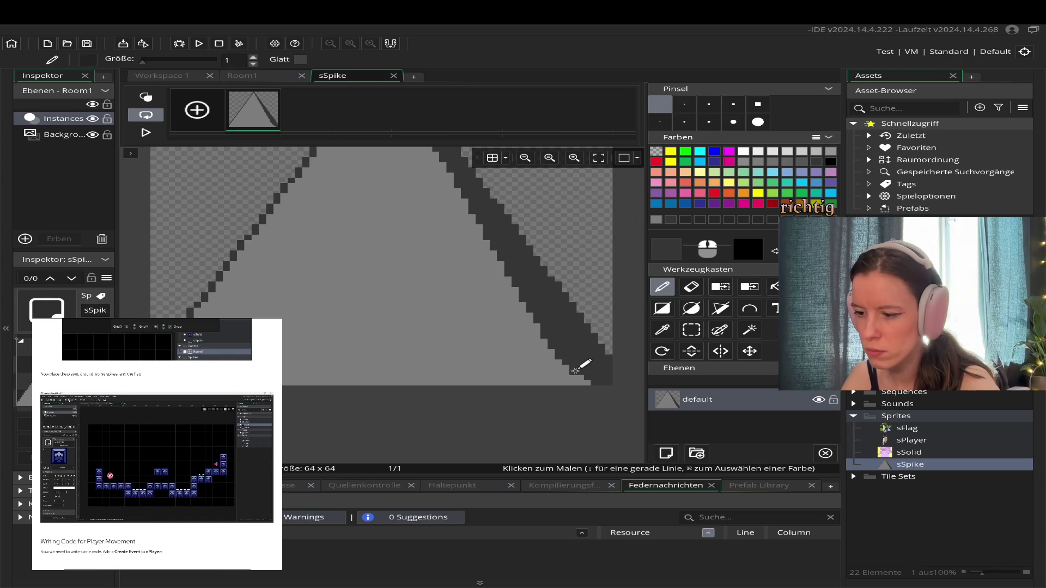
mouse_move(568, 368)
mouse_down()
mouse_move(591, 381)
mouse_move(586, 369)
mouse_move(597, 388)
mouse_up()
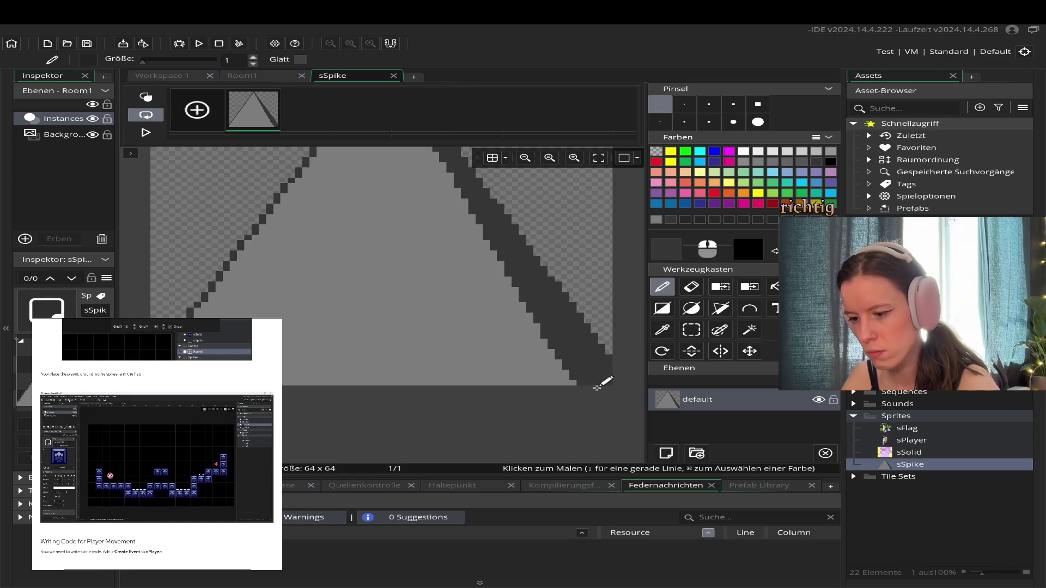
scroll(545, 375, down, 1)
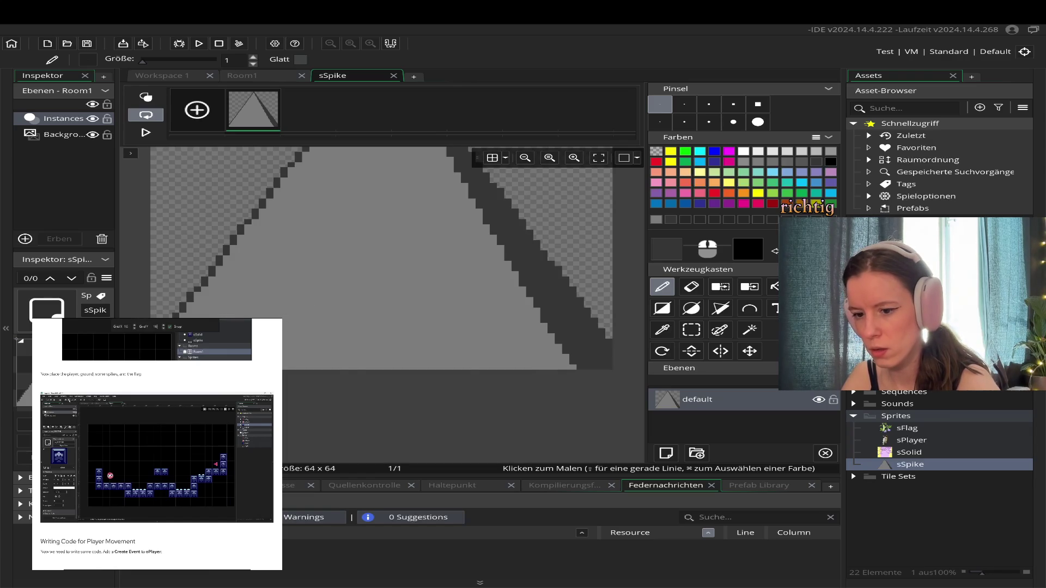
scroll(447, 273, up, 2)
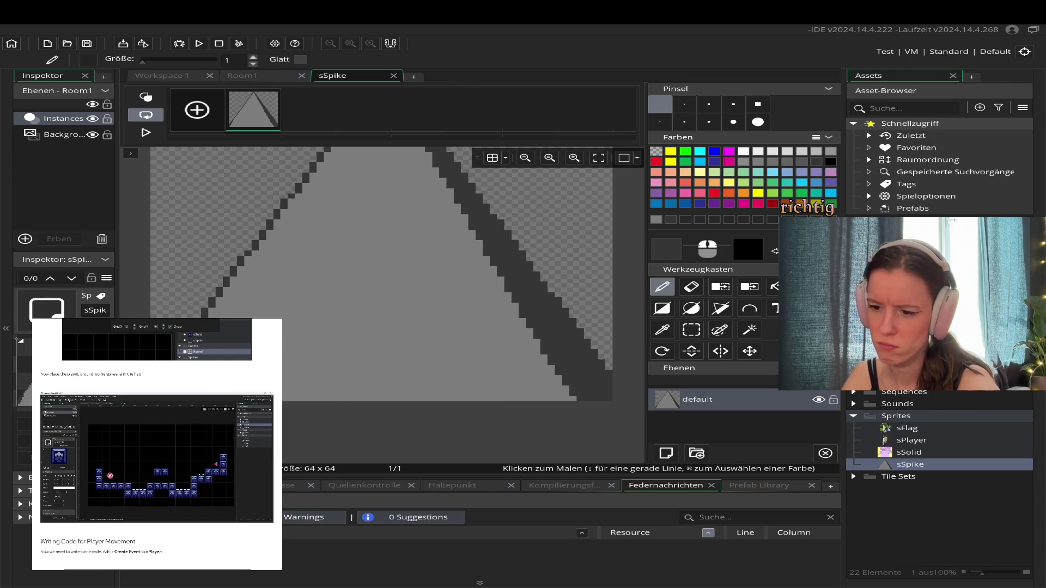
scroll(447, 305, down, 1)
scroll(298, 422, up, 5)
scroll(298, 422, down, 8)
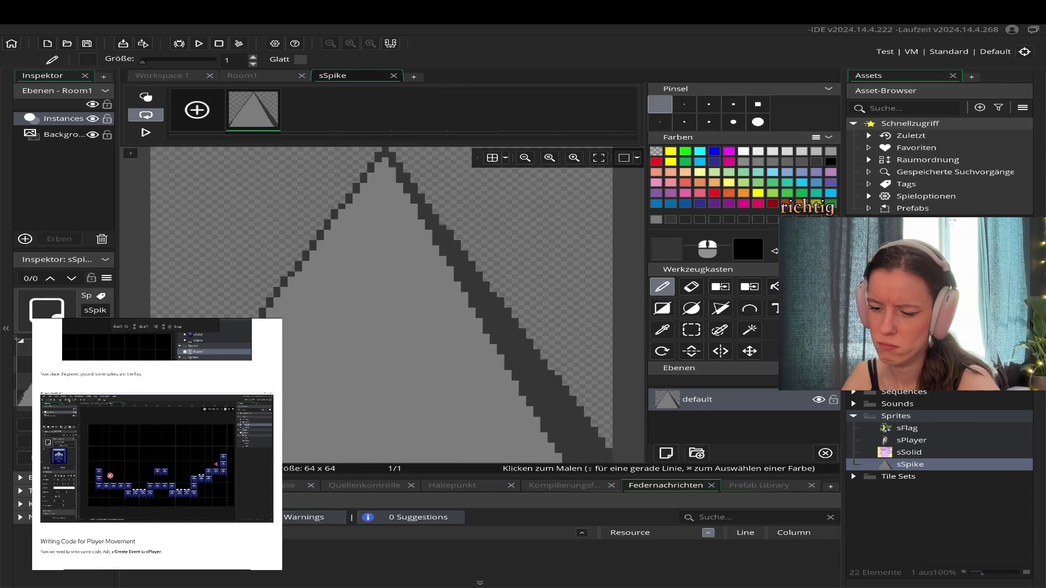
scroll(299, 422, up, 8)
scroll(294, 425, up, 3)
scroll(358, 355, down, 2)
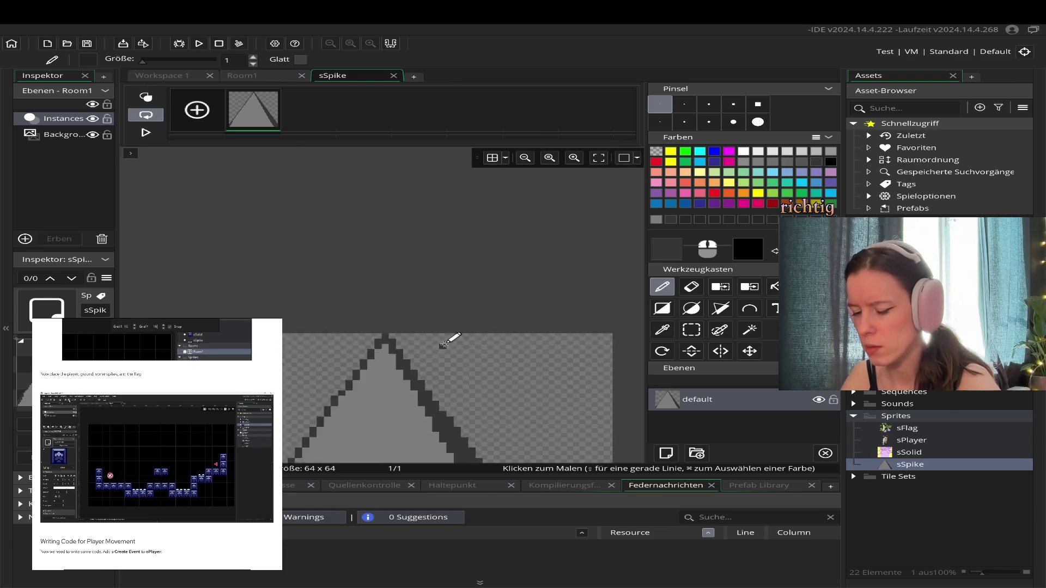
scroll(447, 340, up, 2)
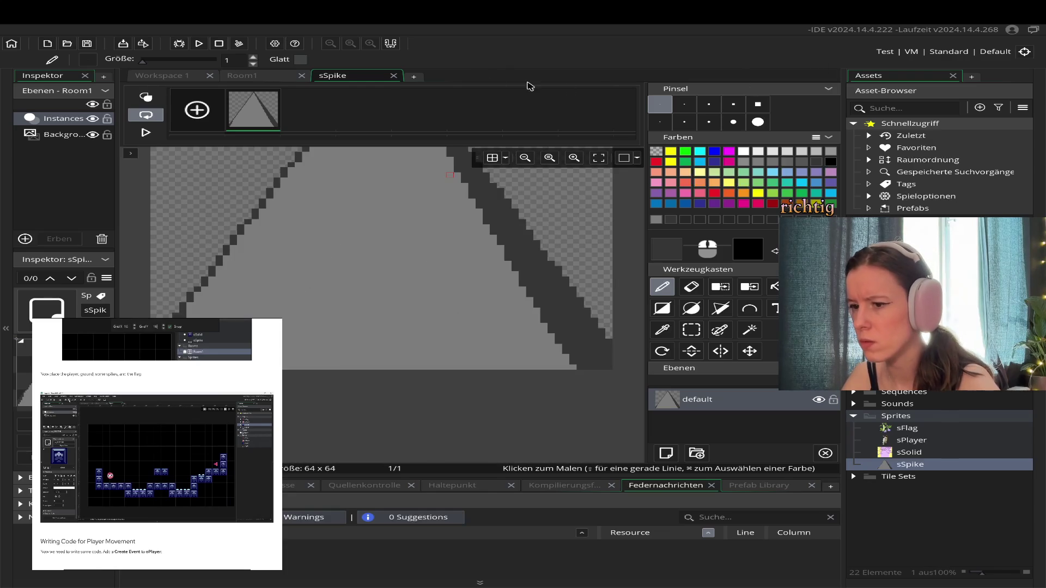
- Close the sSpike image and sprite editors and return to the Room1 room editor
click(394, 76)
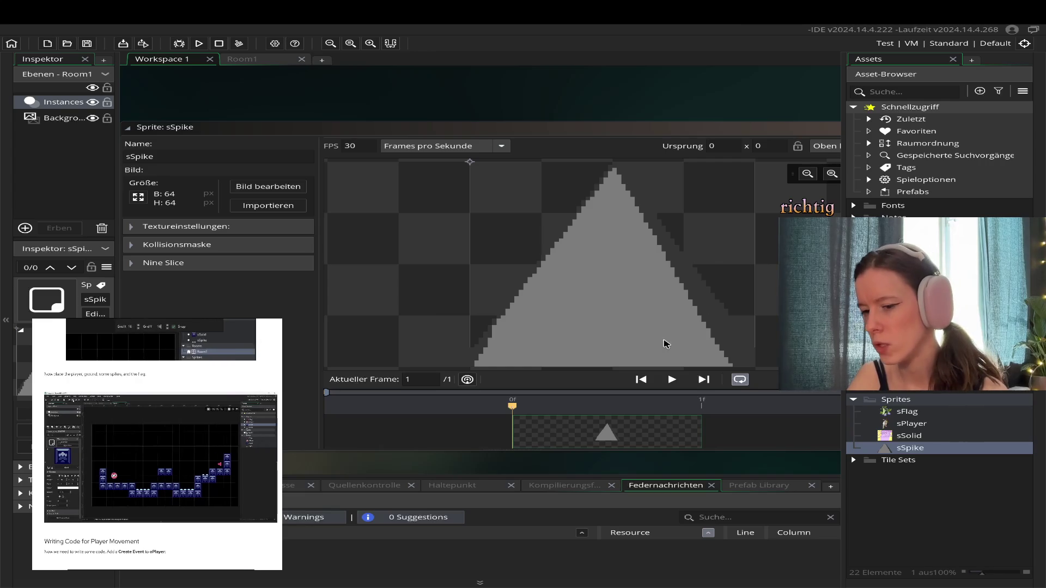
mouse_move(432, 130)
mouse_down()
mouse_move(362, 137)
mouse_move(469, 131)
mouse_up()
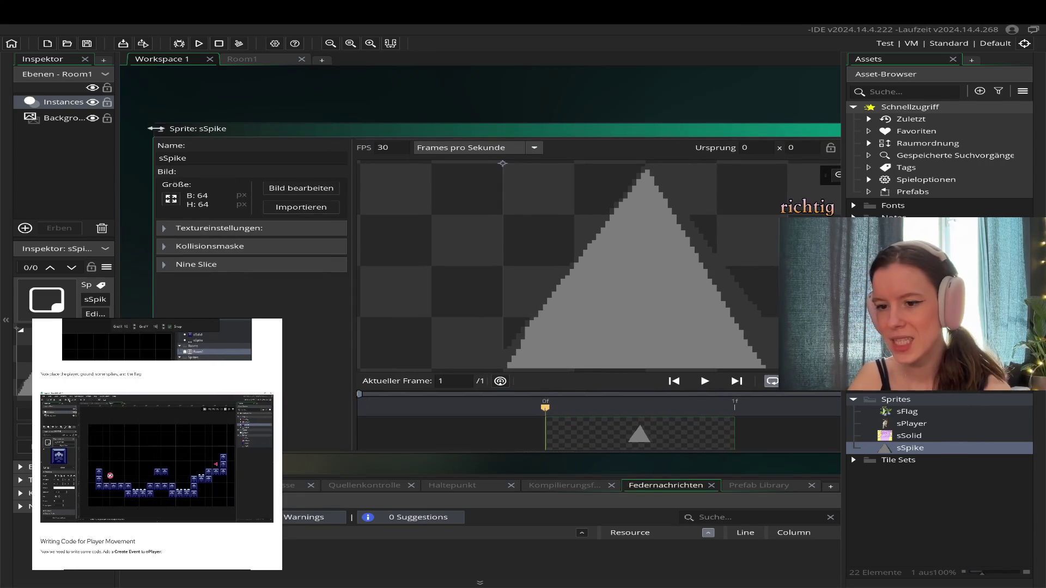
drag(155, 140, 280, 139)
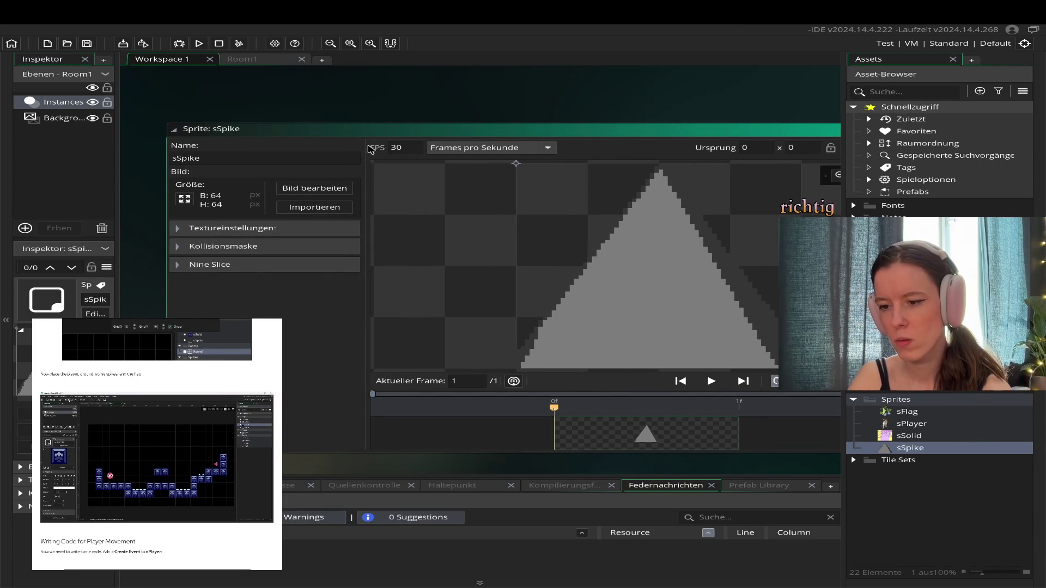
click(579, 128)
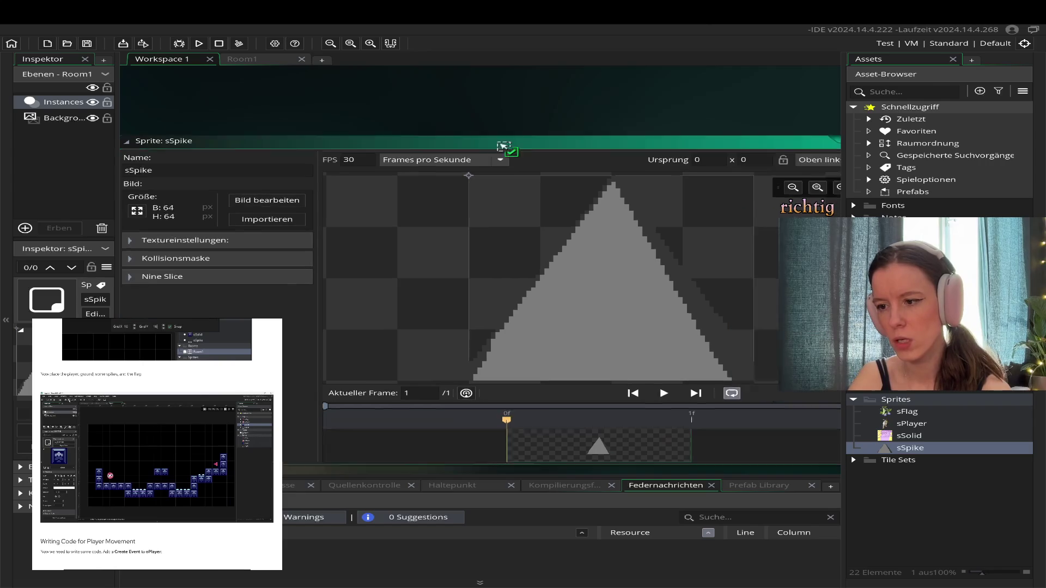
click(820, 151)
click(242, 61)
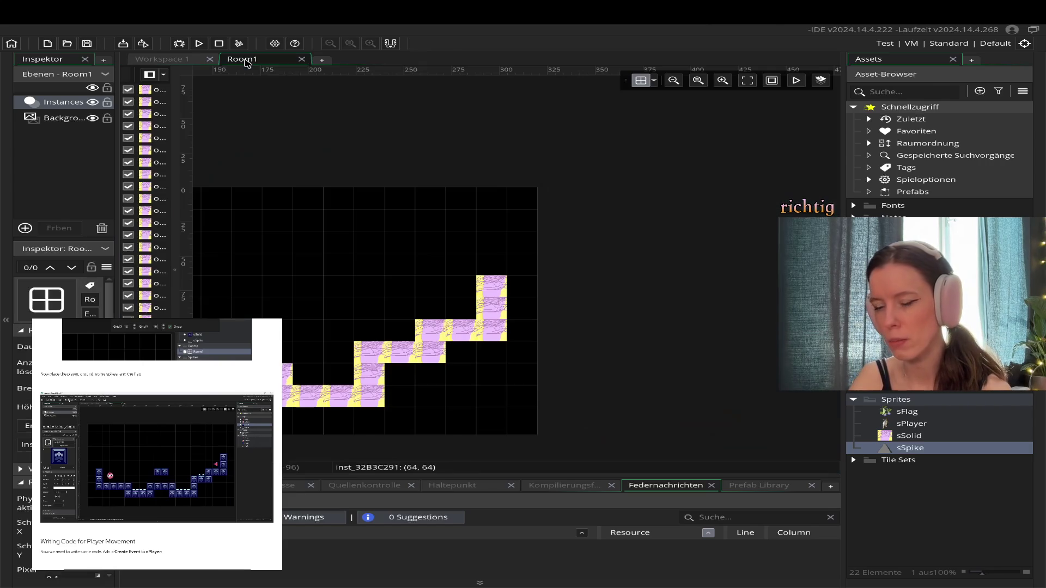
- Place an sSpike instance in Room1 between the pink blocks, declining the new asset layer
drag(855, 450, 384, 285)
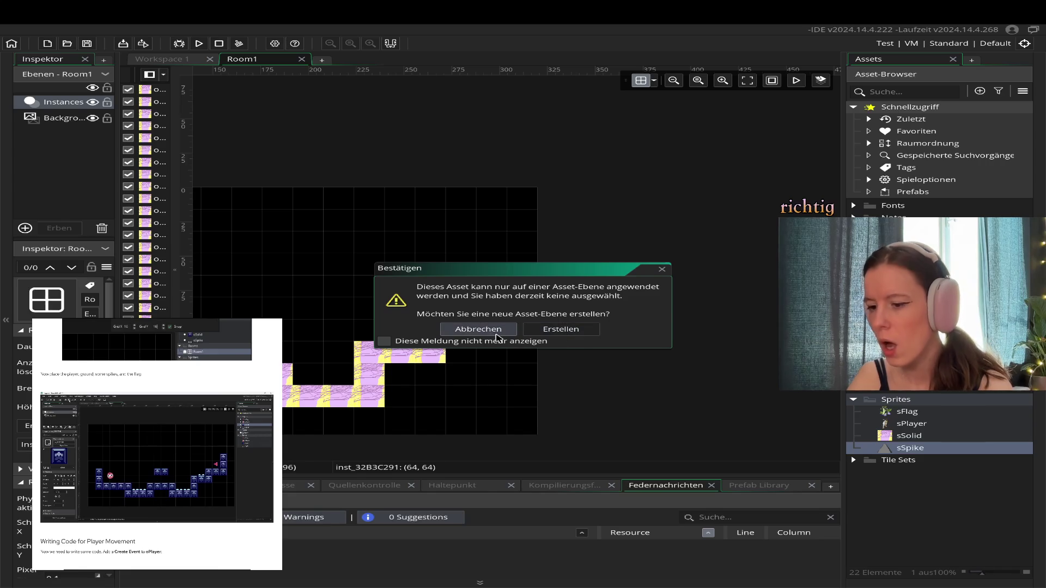
click(511, 333)
mouse_move(910, 448)
mouse_down()
mouse_move(807, 392)
mouse_move(672, 355)
mouse_move(338, 288)
mouse_up()
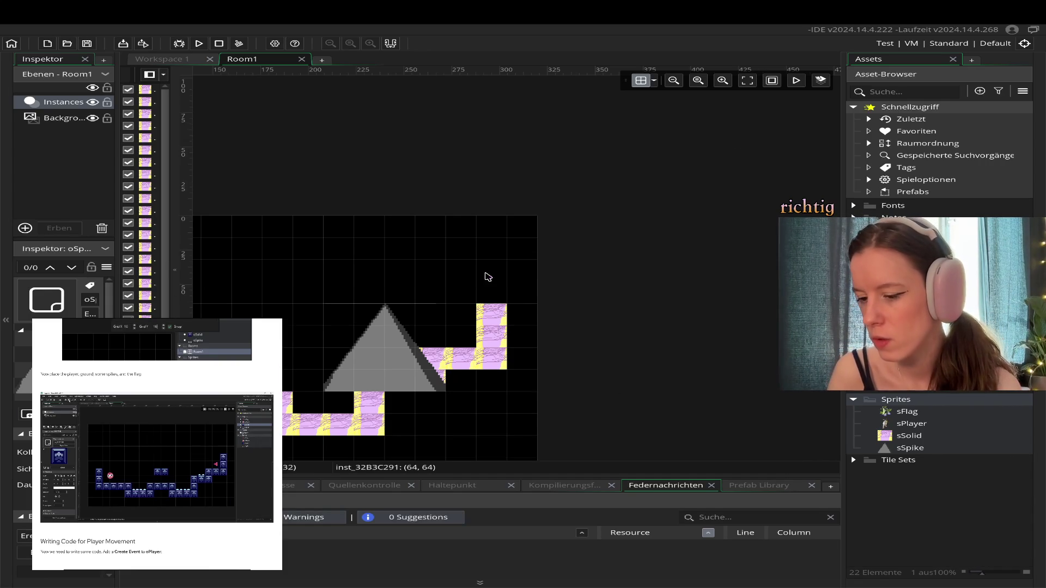
- Select the placed spike and open the oSpike object editor in Workspace 1
scroll(382, 286, down, 1)
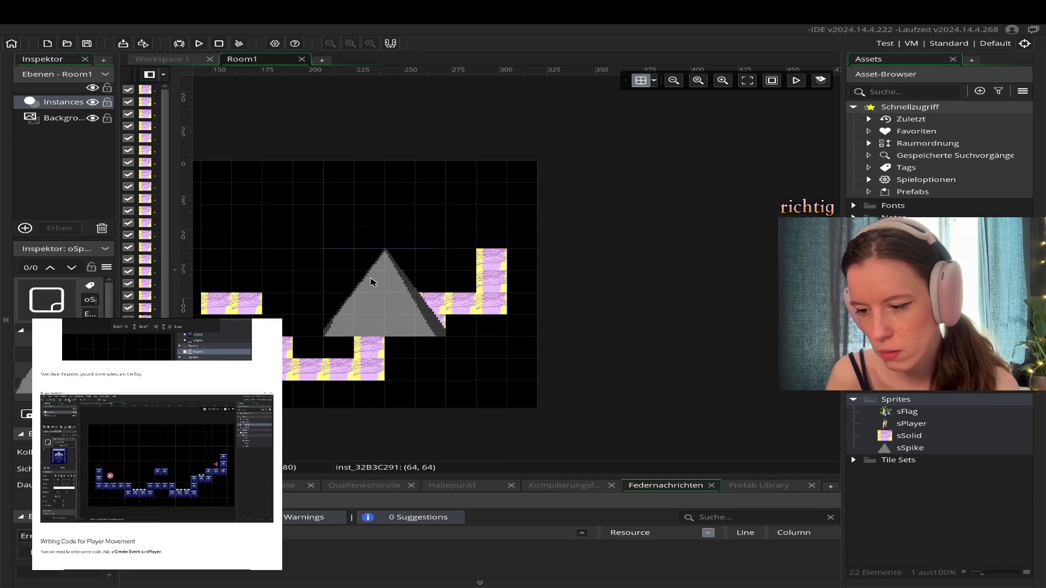
click(370, 282)
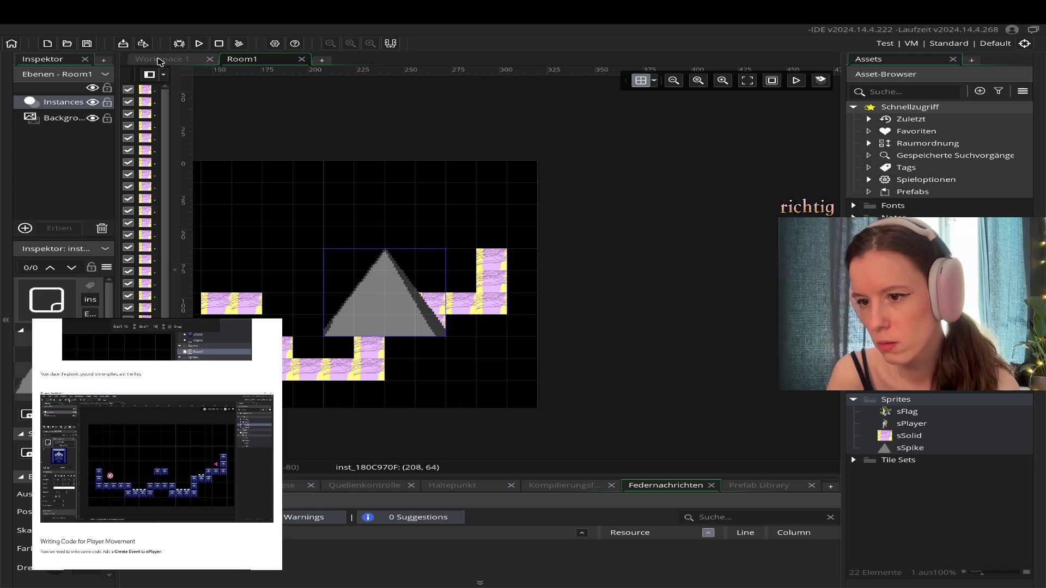
click(163, 60)
double_click(910, 278)
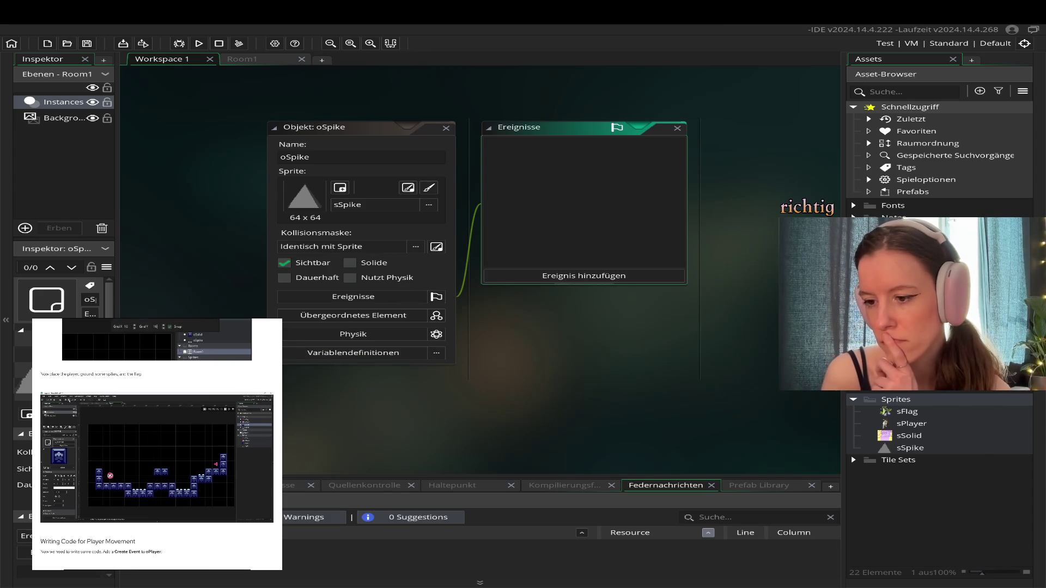
click(303, 205)
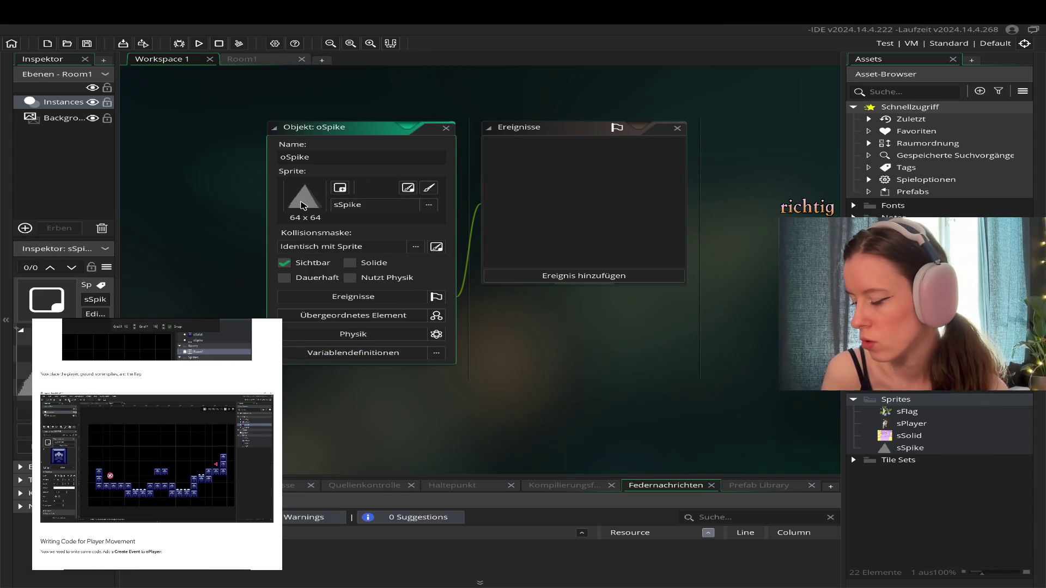
double_click(907, 451)
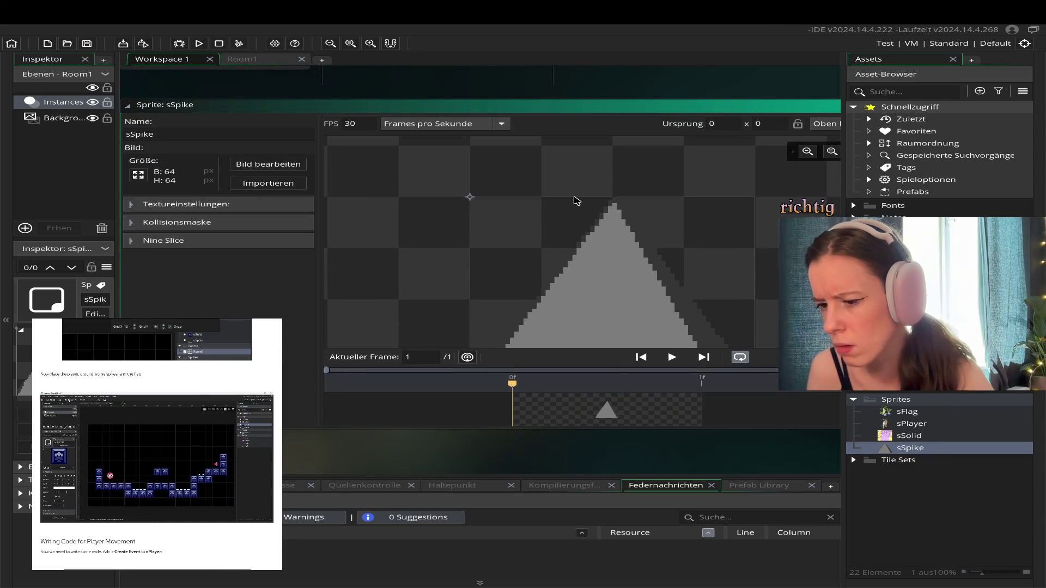
click(731, 105)
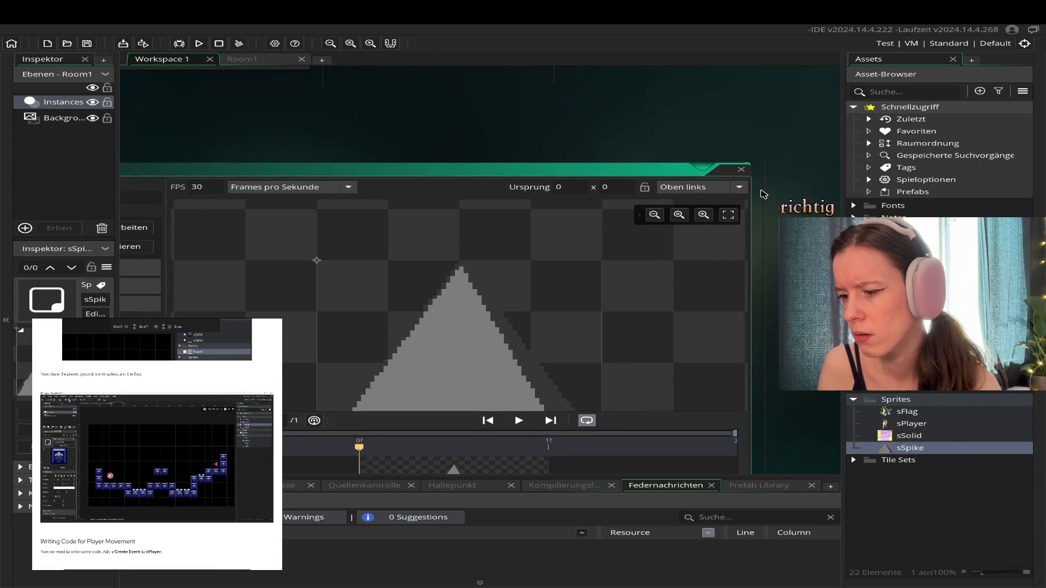
click(741, 170)
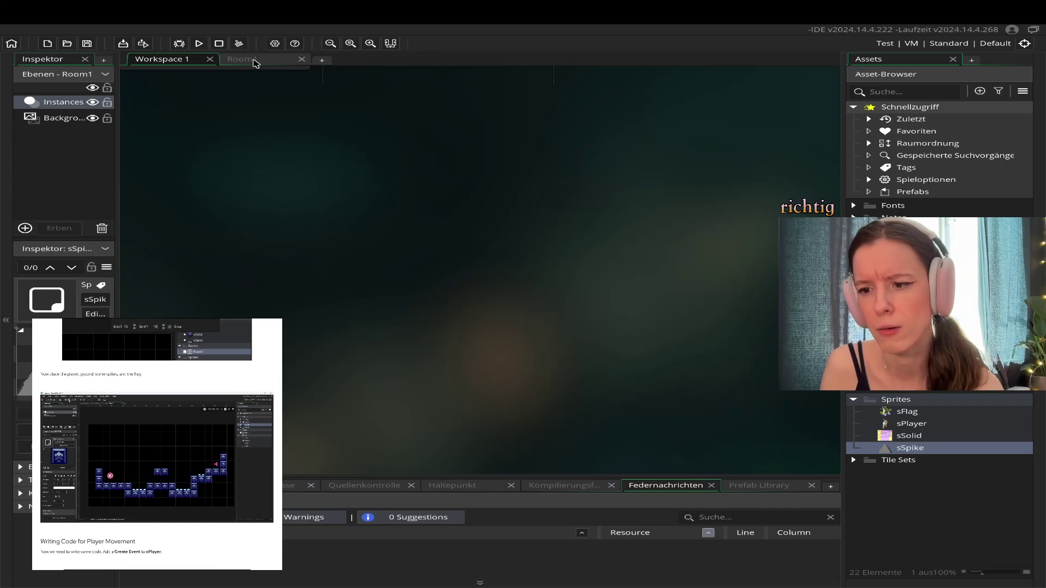
click(254, 62)
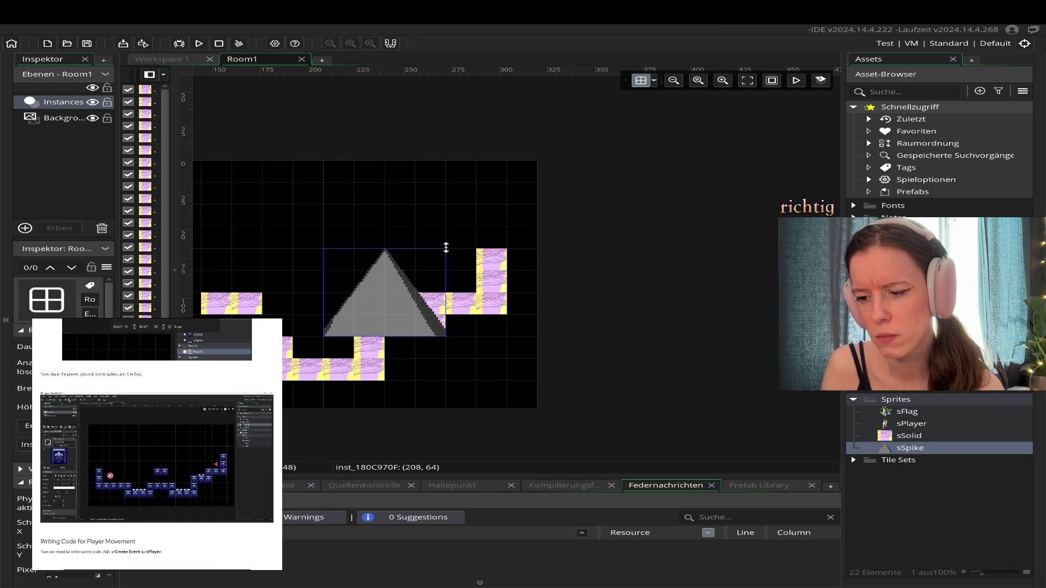
- Shrink the spike to one grid cell, put two in the right ground gap, delete the large spike
mouse_move(444, 248)
mouse_down()
mouse_move(382, 285)
mouse_move(391, 290)
mouse_move(383, 308)
mouse_move(348, 322)
mouse_up()
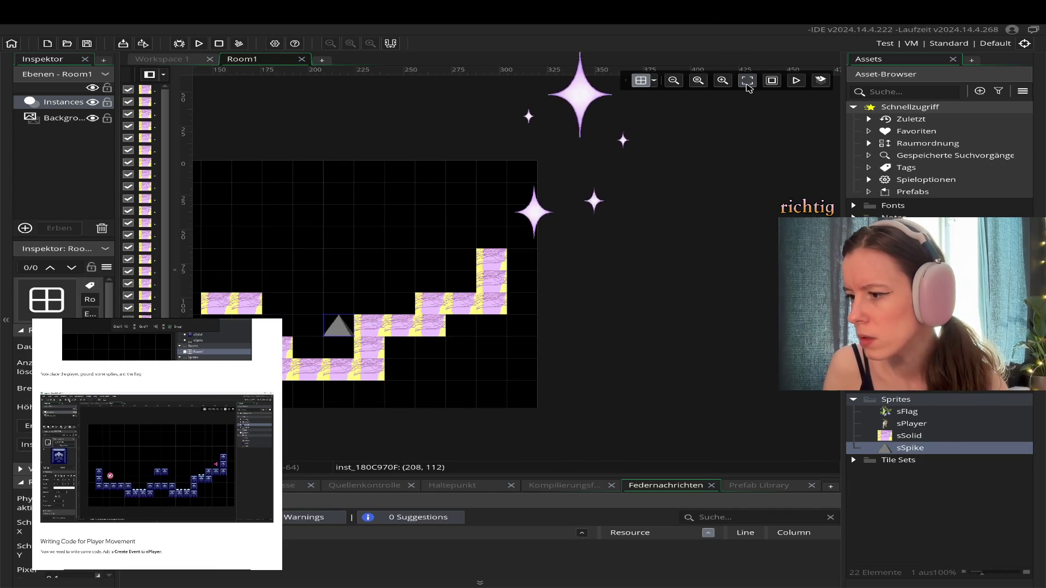
click(748, 80)
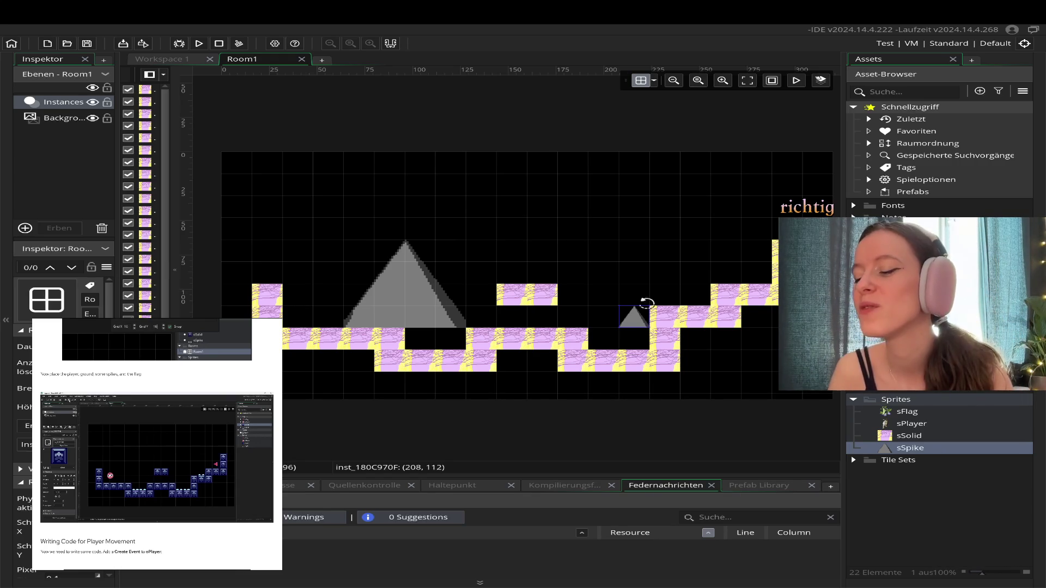
drag(643, 322, 613, 344)
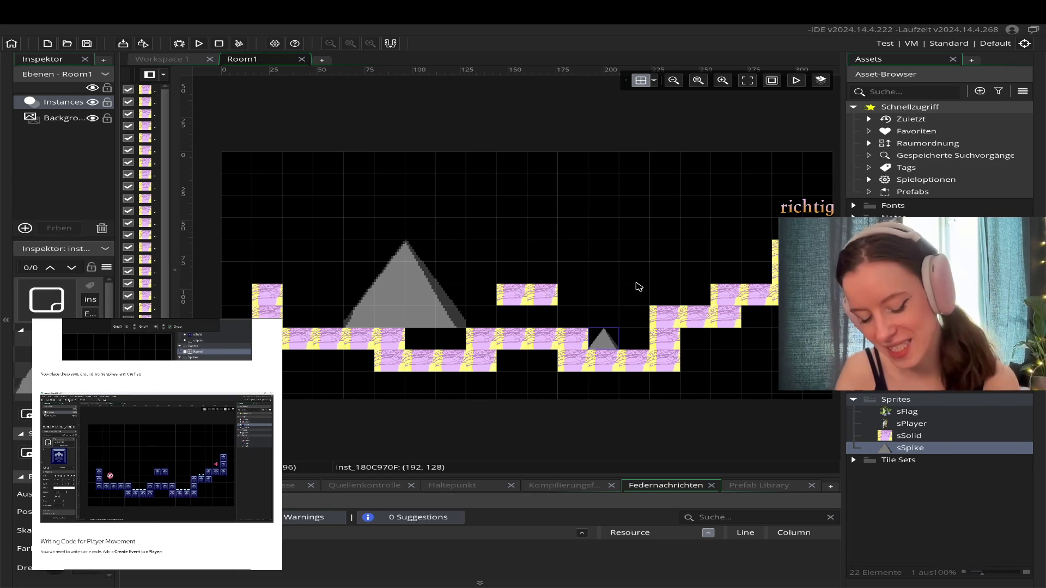
key(ctrl+v)
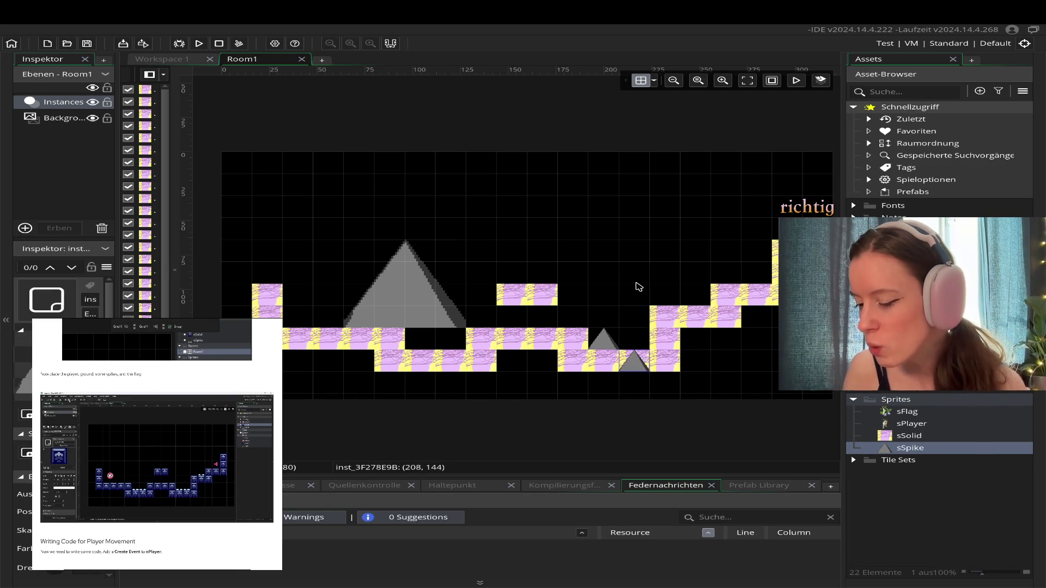
drag(632, 369, 632, 348)
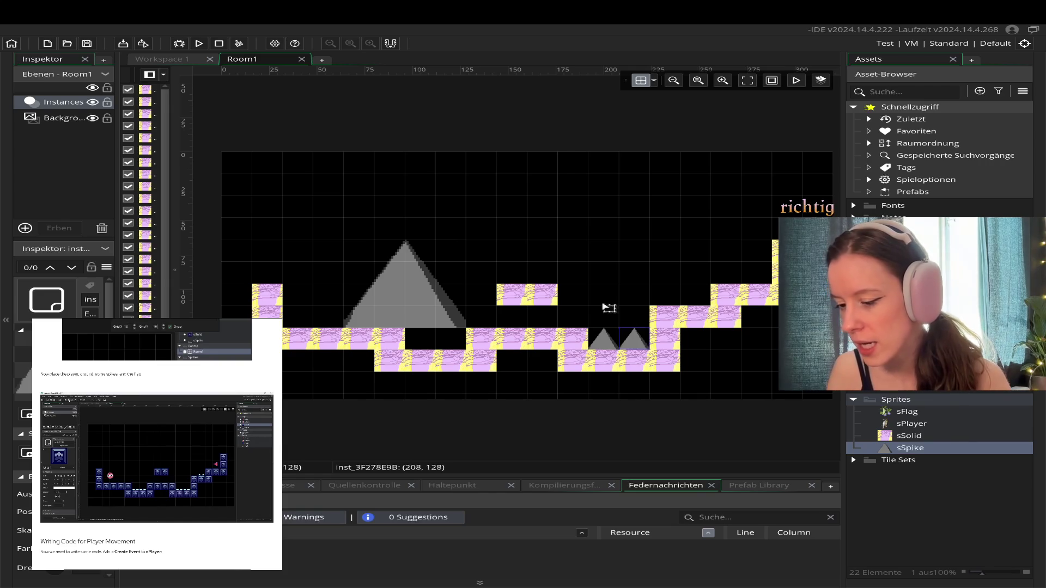
click(420, 286)
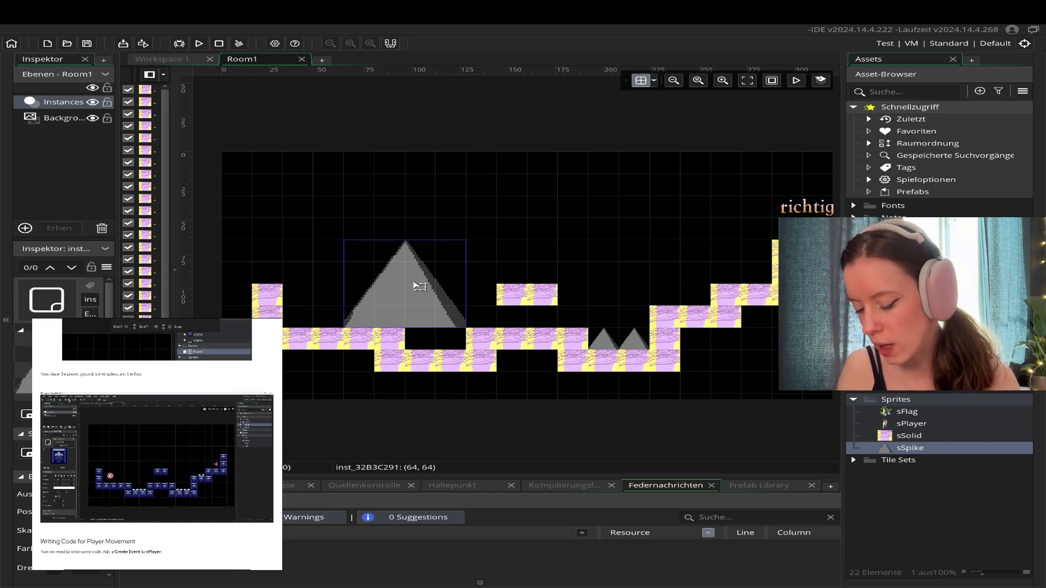
key(Delete)
- Duplicate the small spike twice into the left ground gap and clear the selection
click(608, 345)
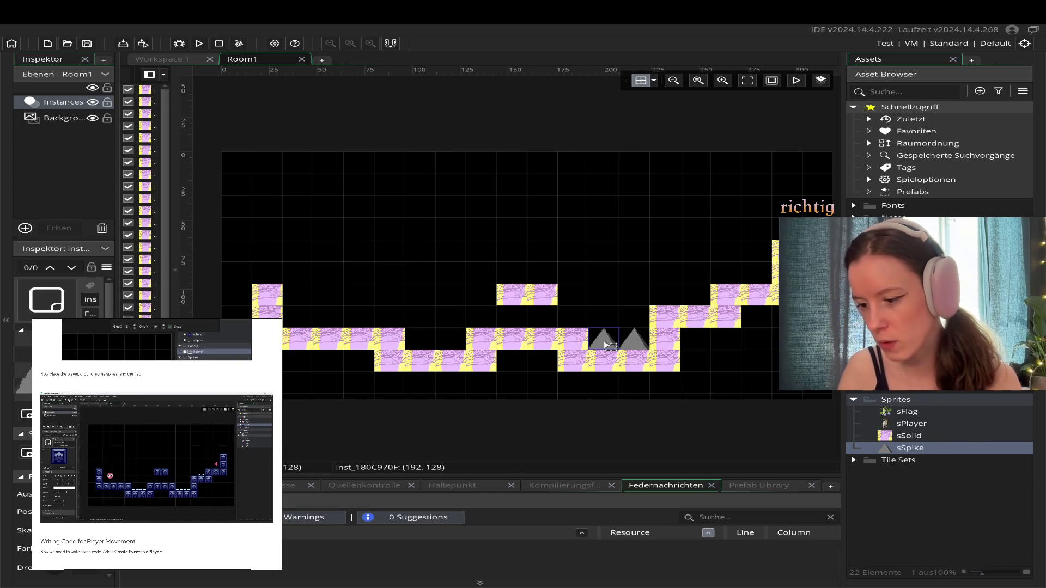
key(ctrl+d)
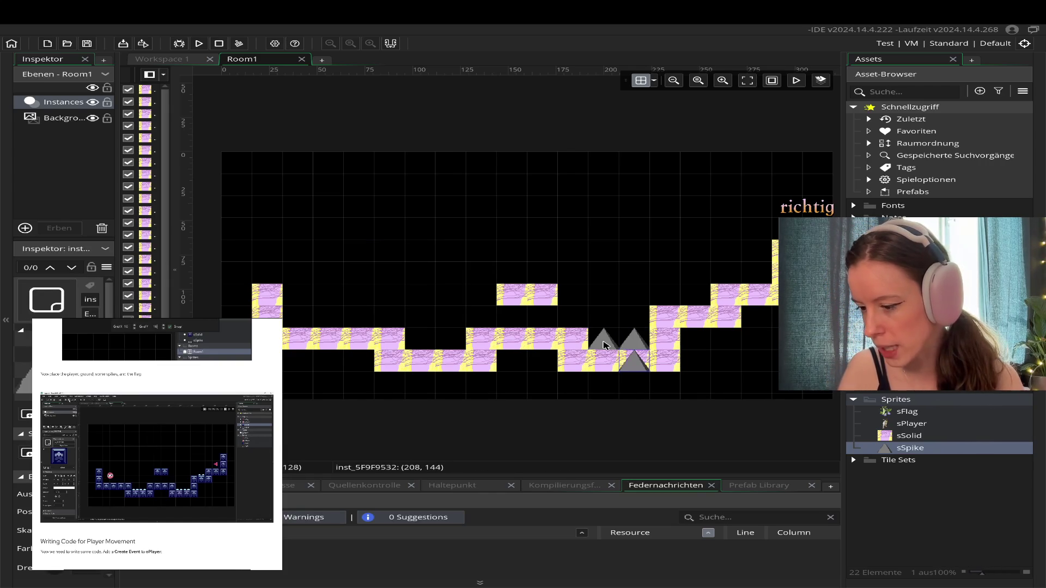
drag(635, 361, 417, 337)
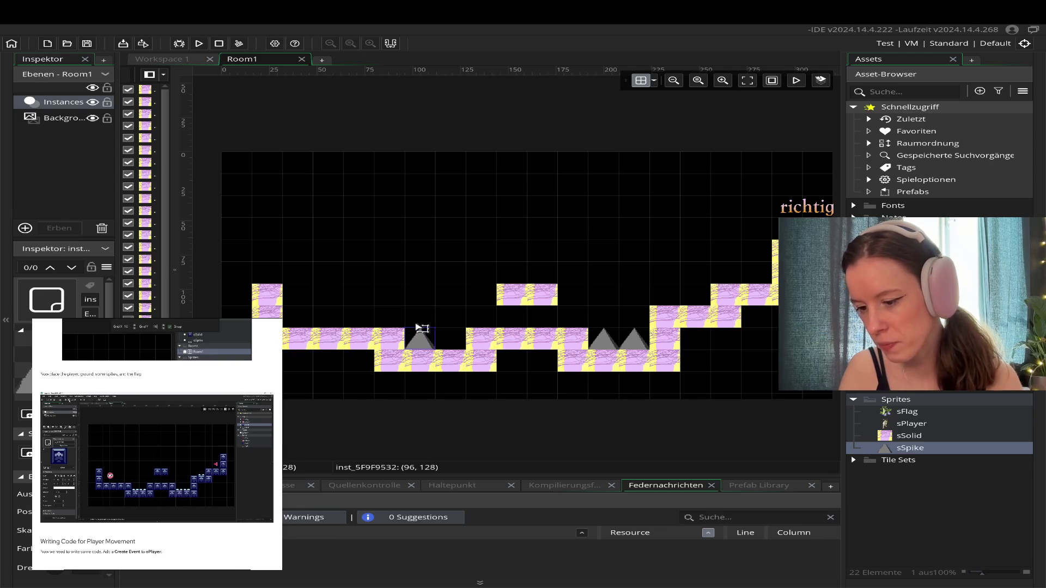
key(ctrl+d)
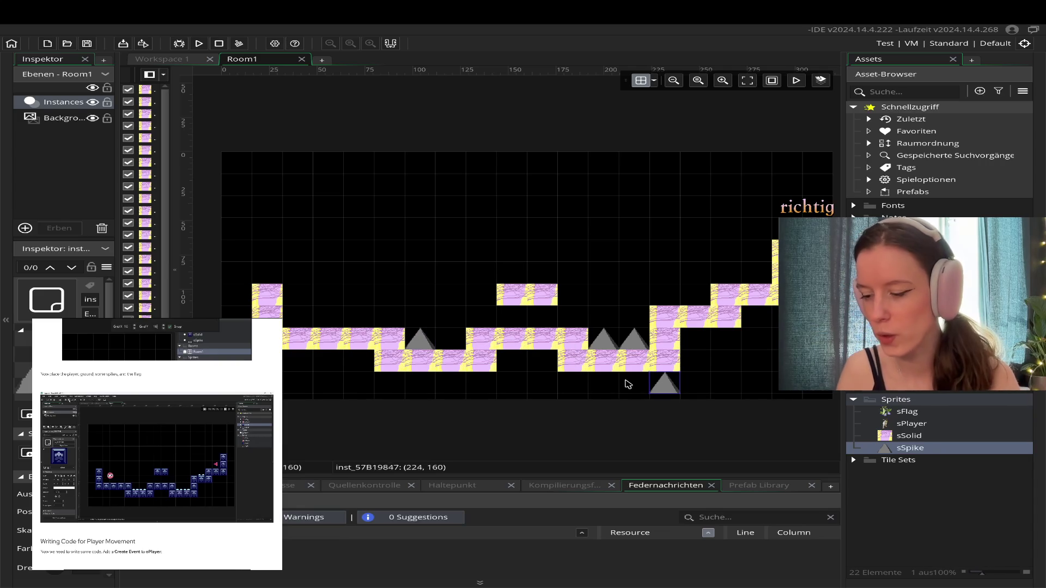
drag(670, 382, 456, 339)
click(434, 253)
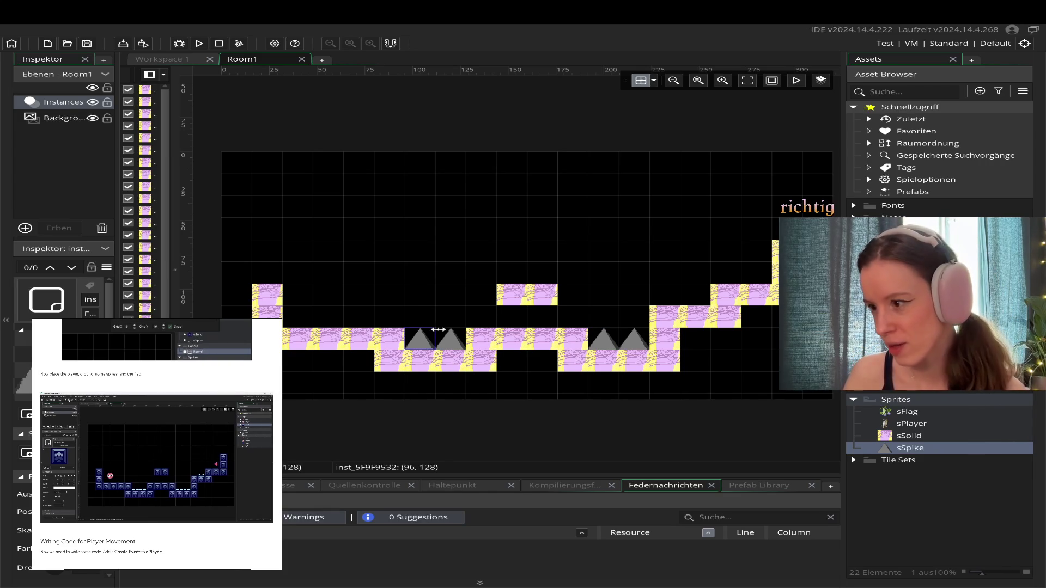
- Zoom into the centre of Room1, then switch to the empty Workspace 1
click(722, 82)
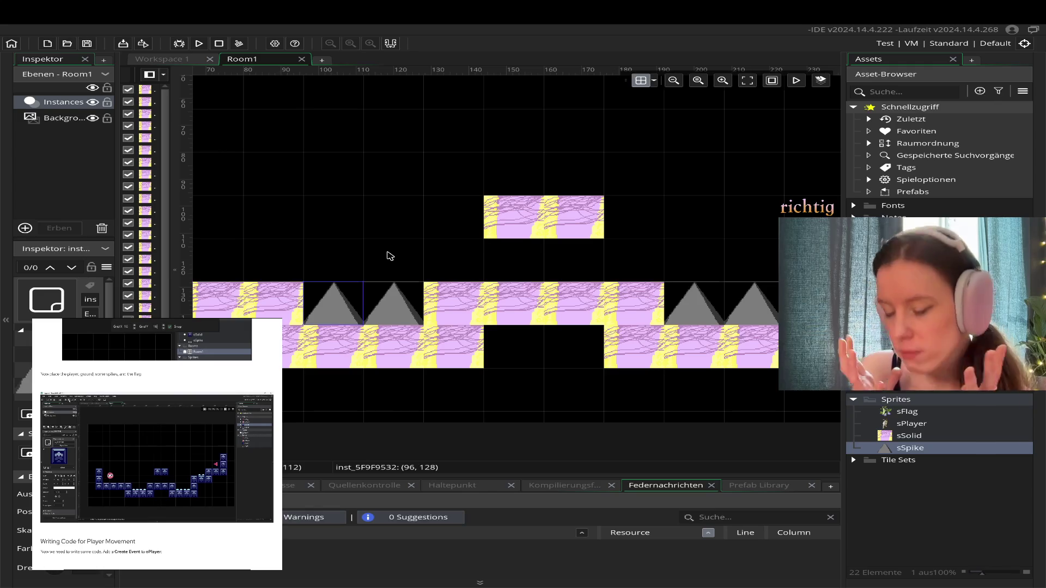
click(182, 59)
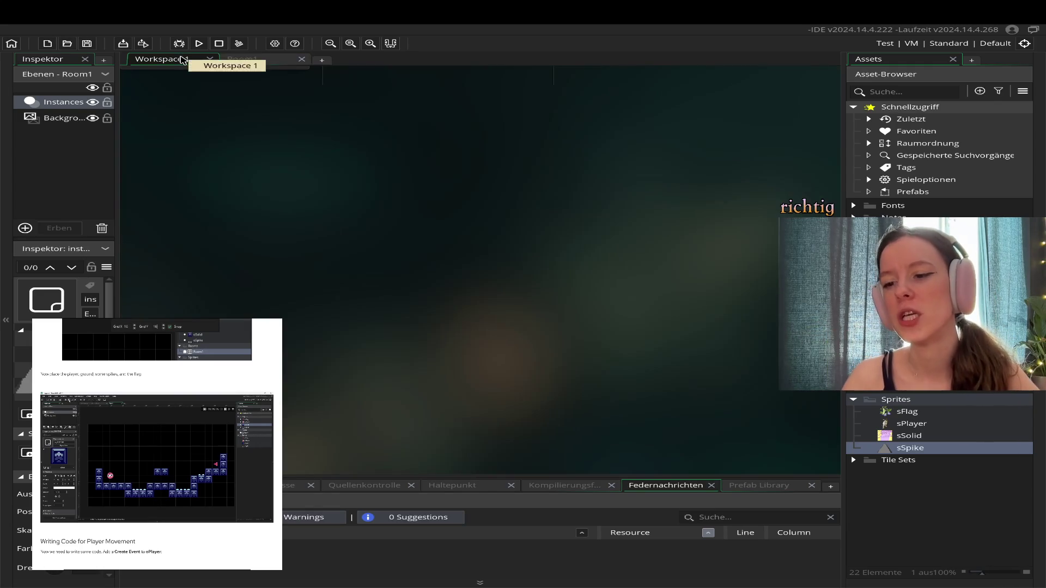
- Open sSpike from the Asset Browser and launch its pixel editor via 'Bild bearbeiten'
click(924, 453)
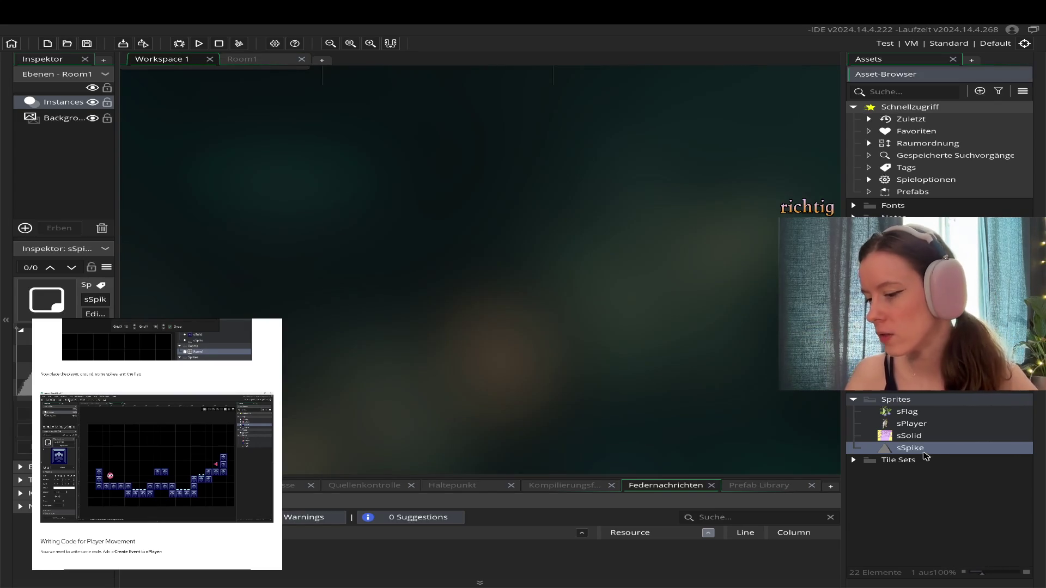
double_click(924, 455)
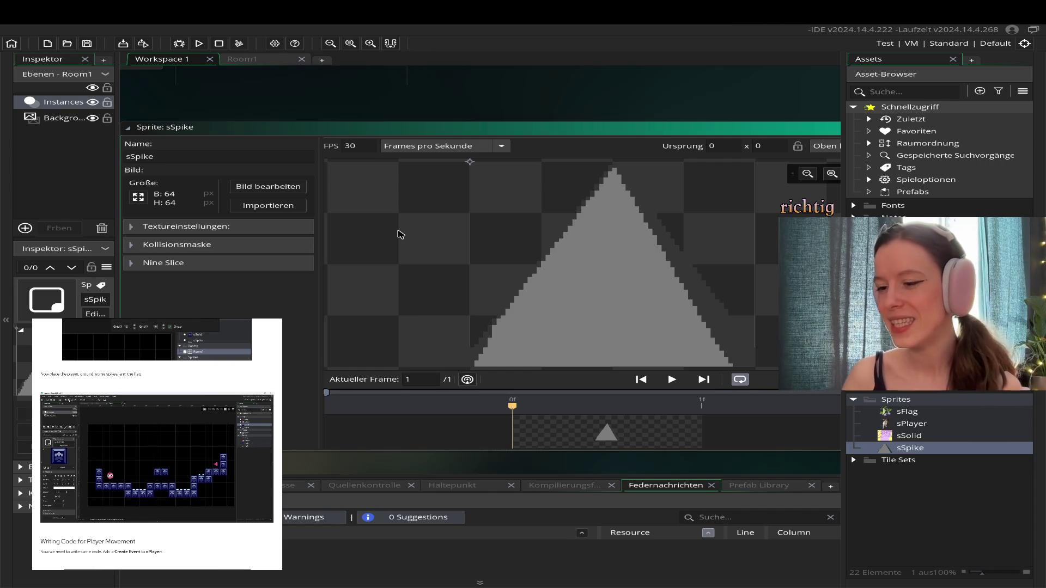
scroll(434, 321, down, 3)
scroll(434, 321, up, 3)
scroll(436, 324, down, 2)
scroll(439, 325, up, 4)
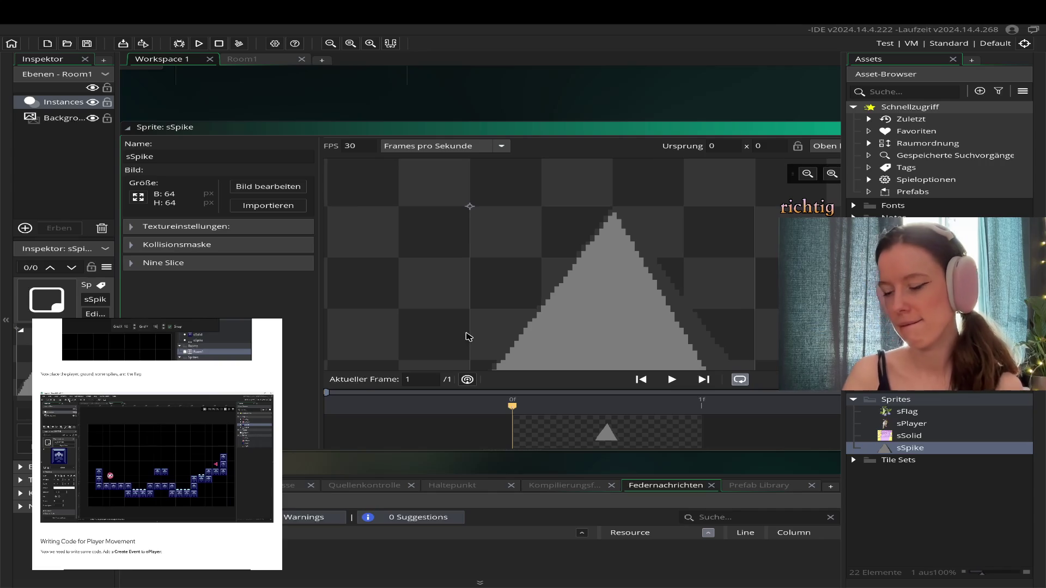
scroll(509, 280, down, 2)
scroll(692, 269, up, 1)
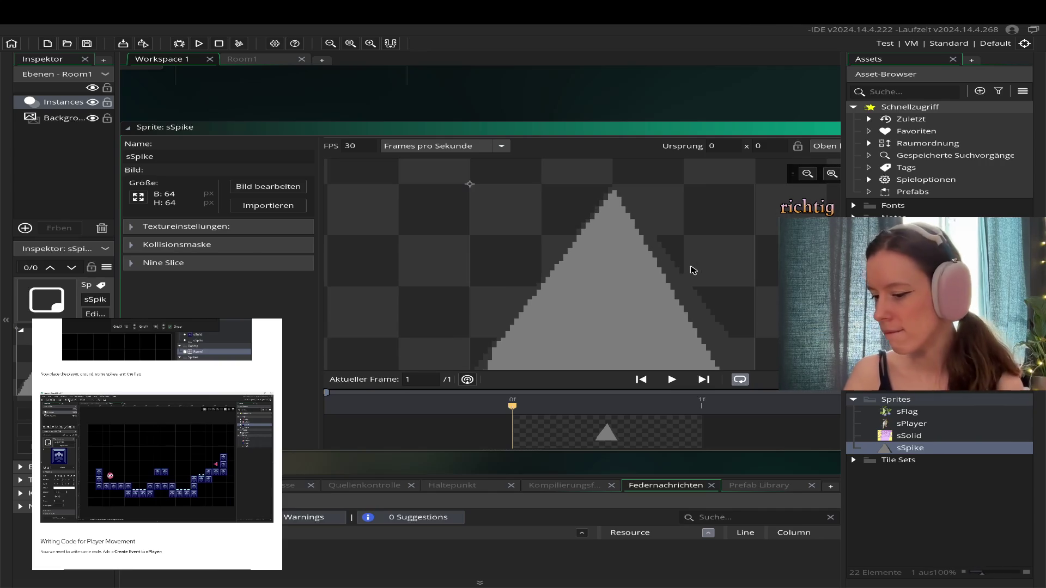
scroll(675, 262, down, 2)
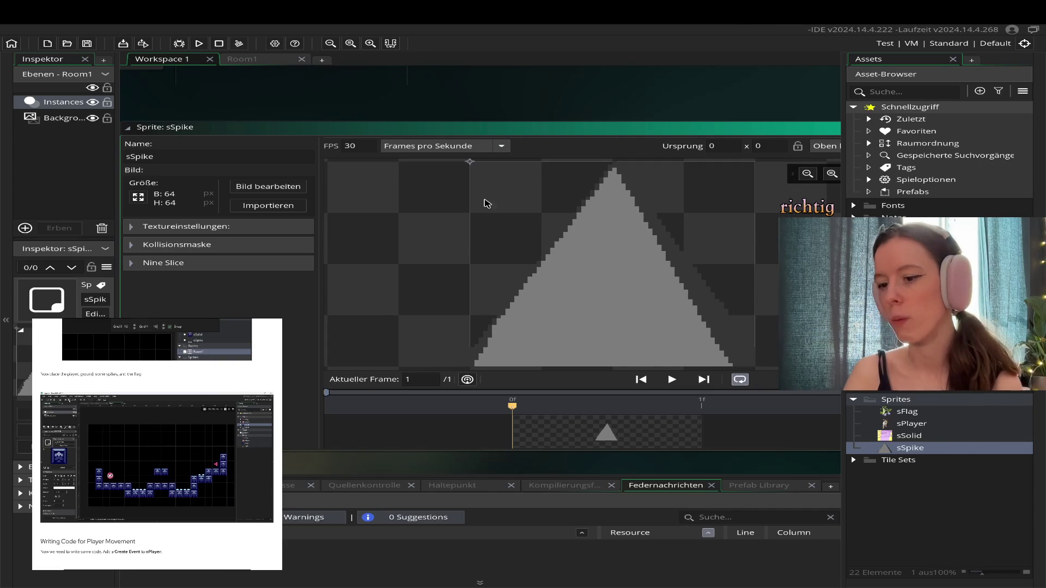
click(290, 189)
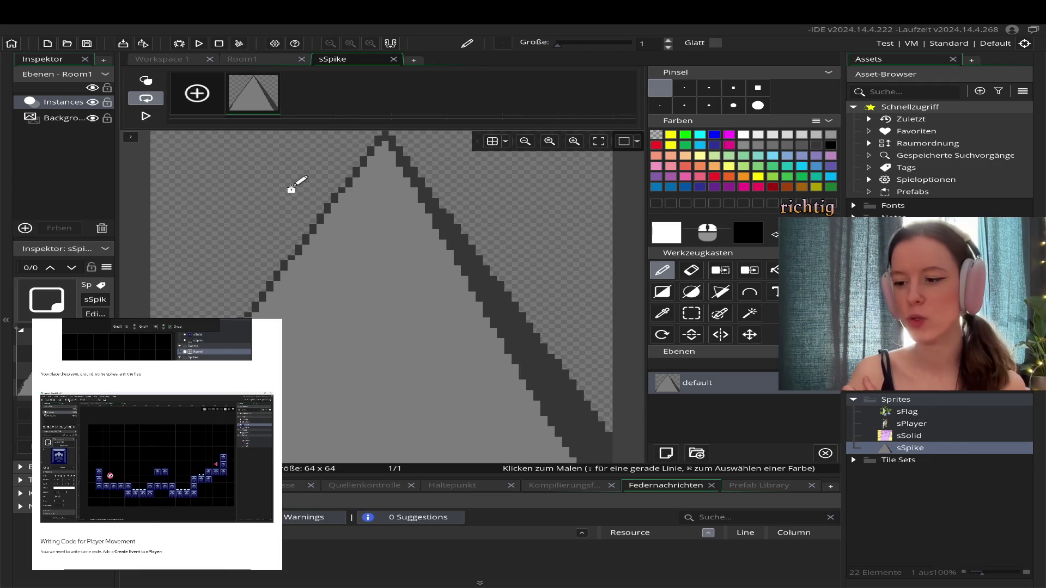
- Zoom around the sSpike canvas to inspect it, then return to the Room1 level
scroll(489, 250, up, 3)
scroll(488, 252, down, 1)
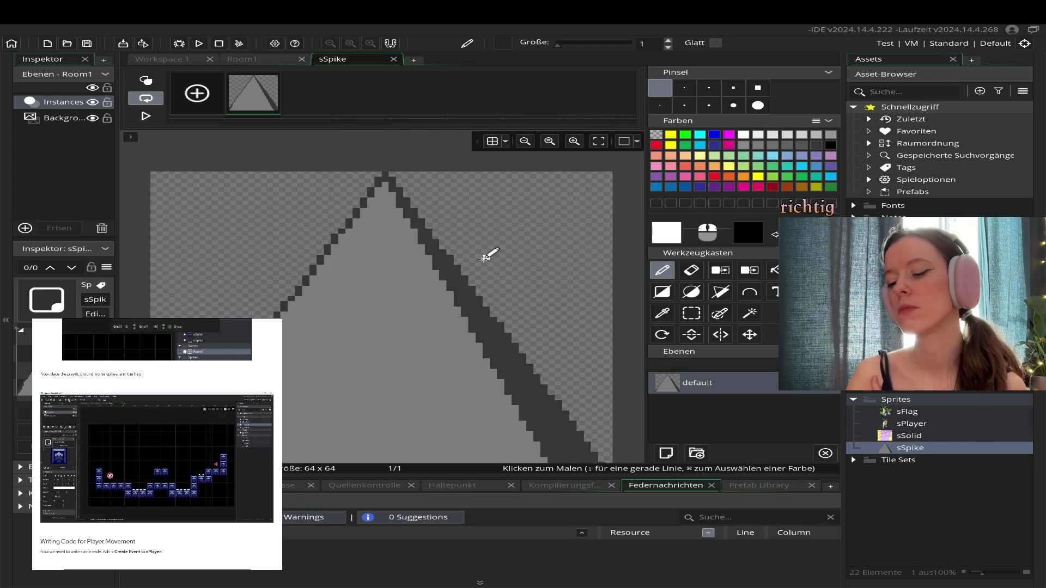
scroll(483, 257, down, 2)
scroll(484, 257, up, 1)
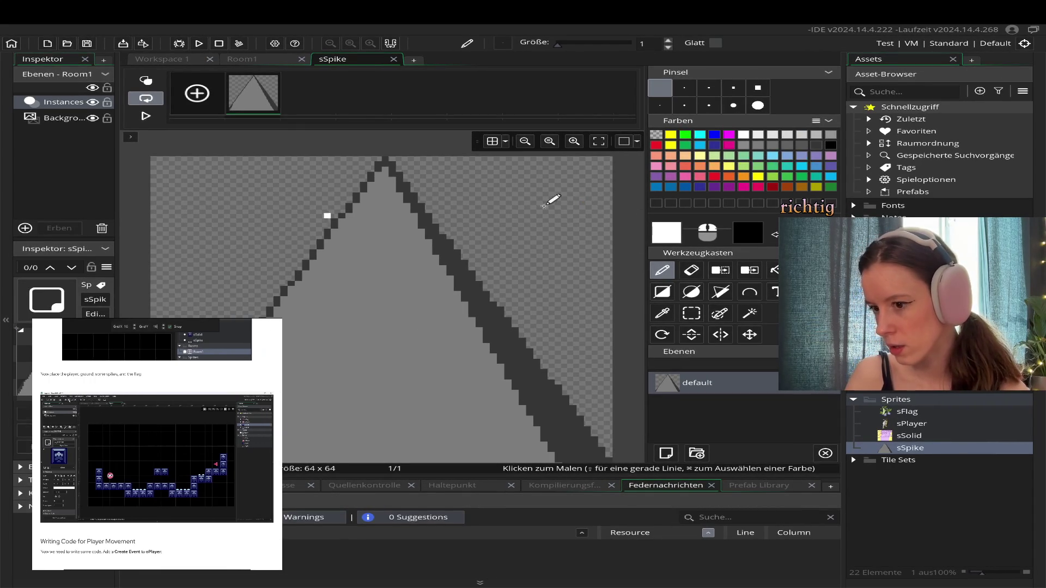
scroll(305, 366, down, 3)
scroll(327, 392, up, 1)
scroll(397, 343, up, 1)
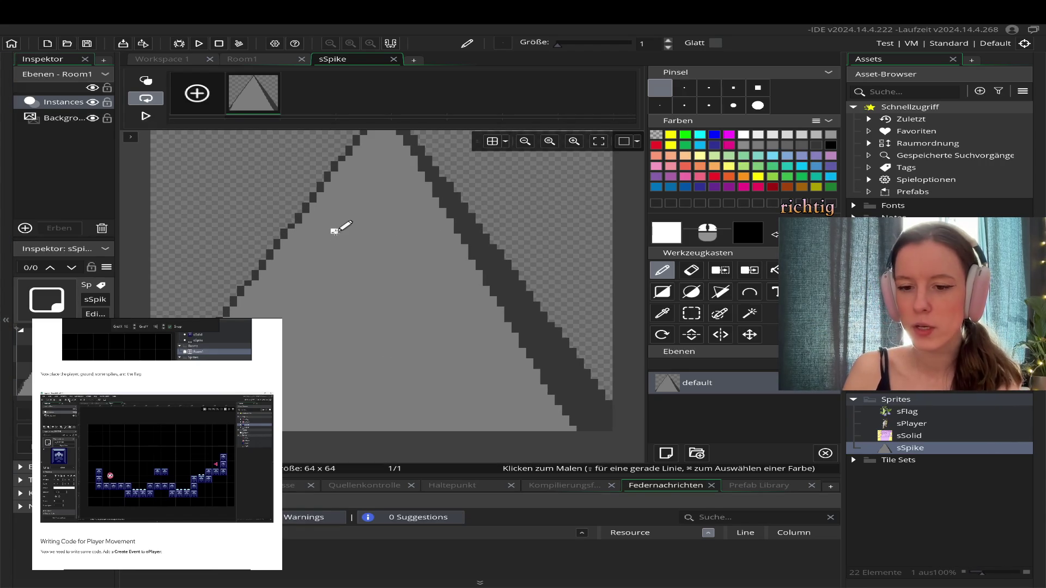
scroll(334, 231, up, 2)
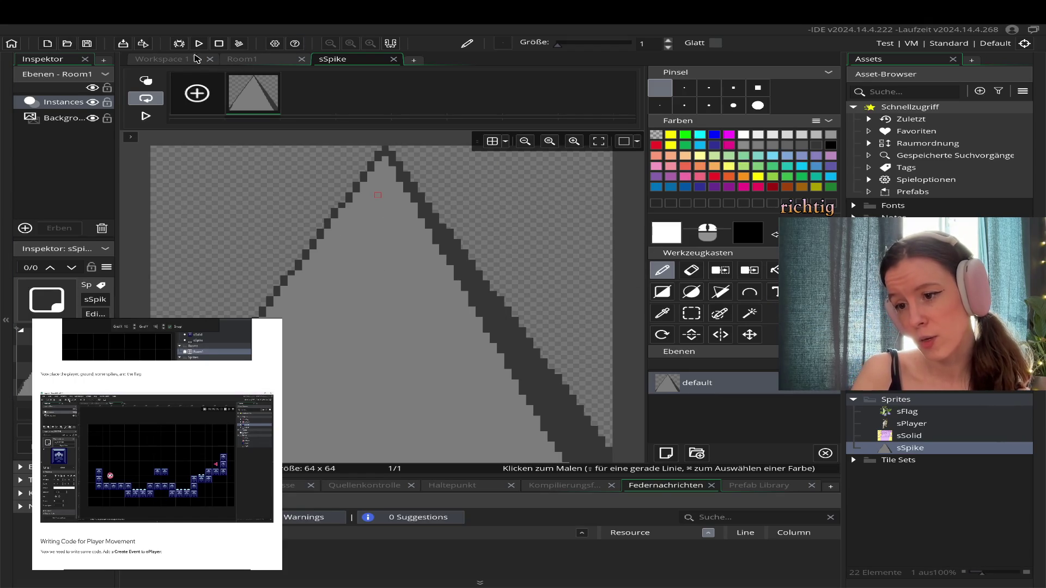
click(257, 60)
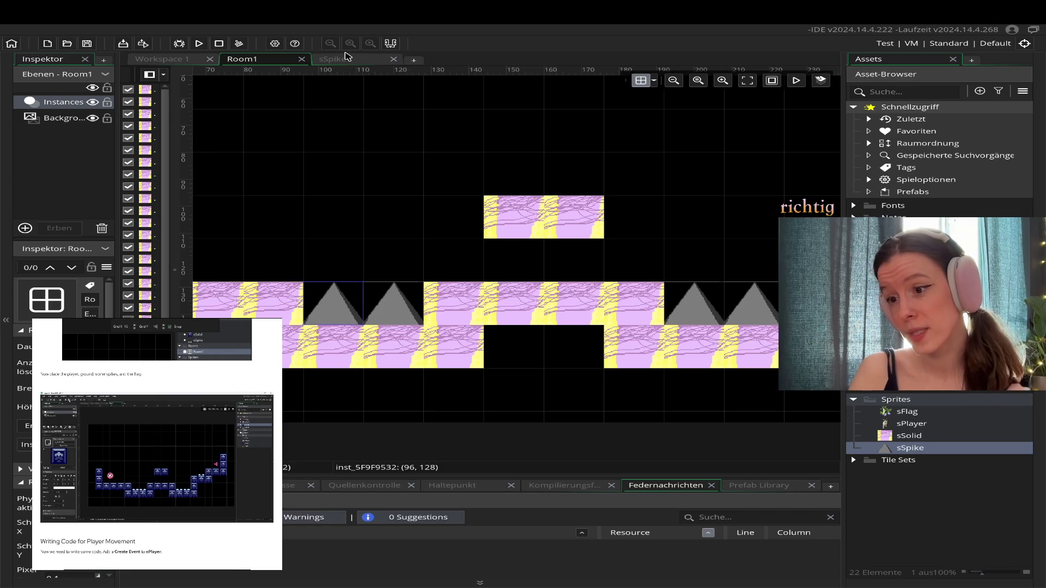
- Switch back to the sSpike tab to view the spike image in the pixel editor
click(341, 60)
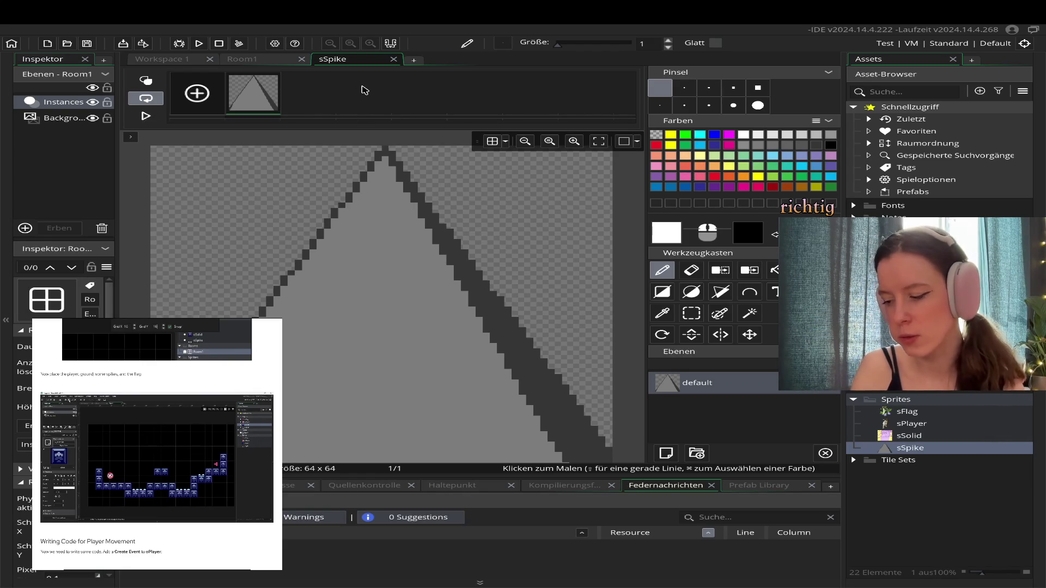
scroll(333, 164, up, 2)
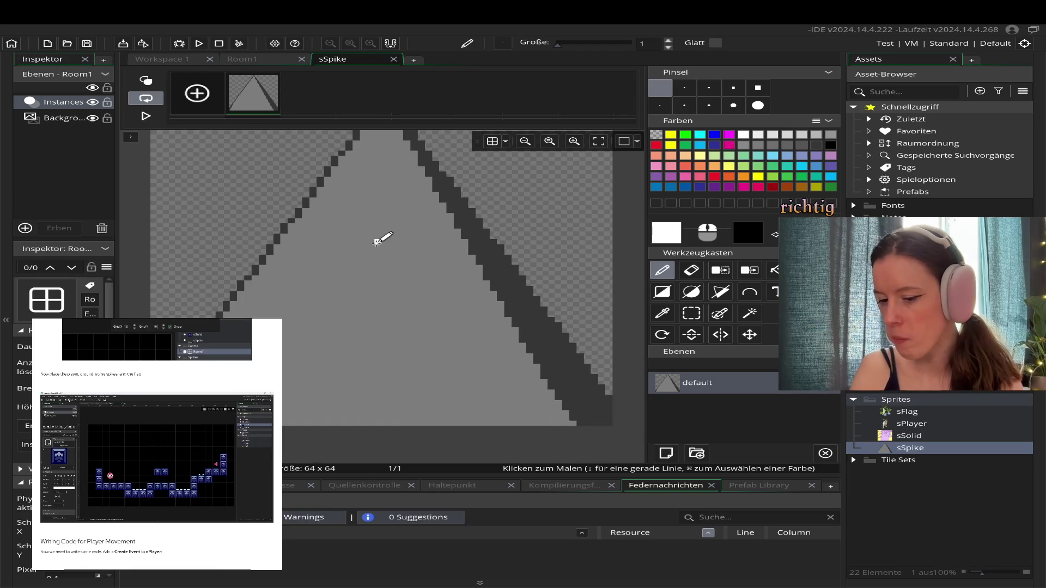
scroll(378, 239, down, 2)
scroll(377, 240, up, 1)
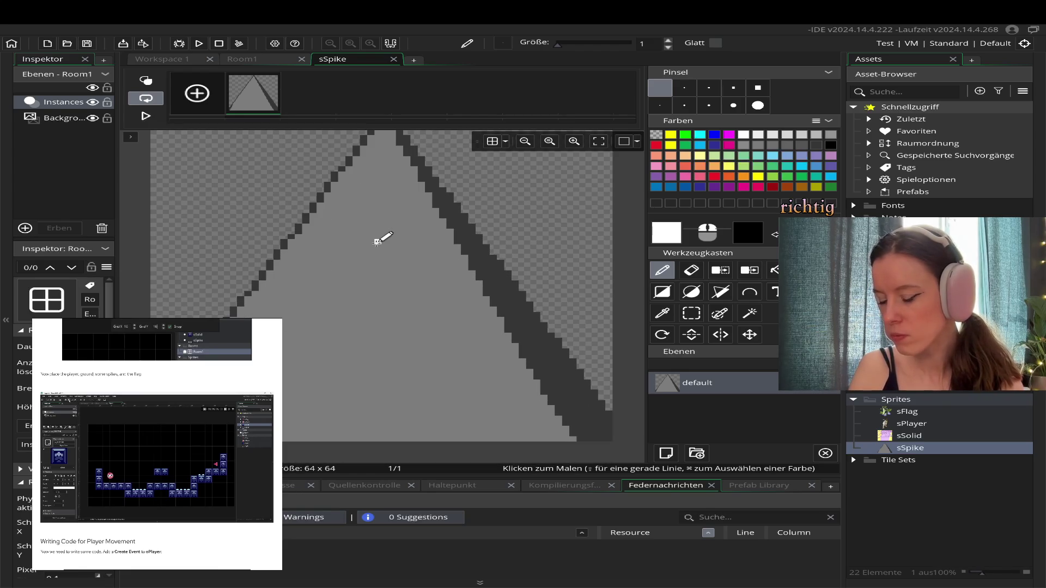
scroll(380, 235, down, 1)
scroll(380, 235, up, 1)
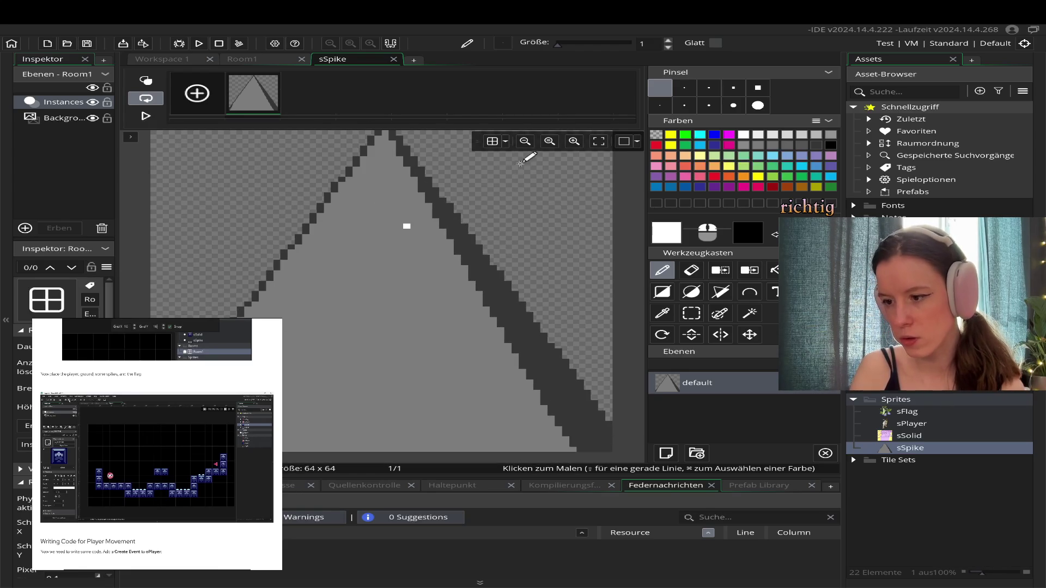
click(525, 143)
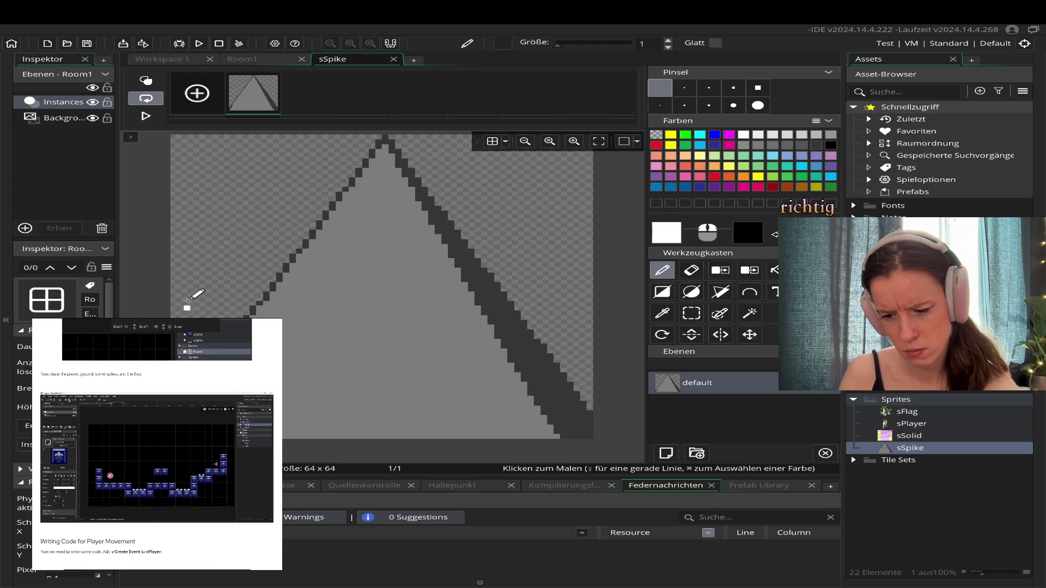
scroll(191, 276, up, 1)
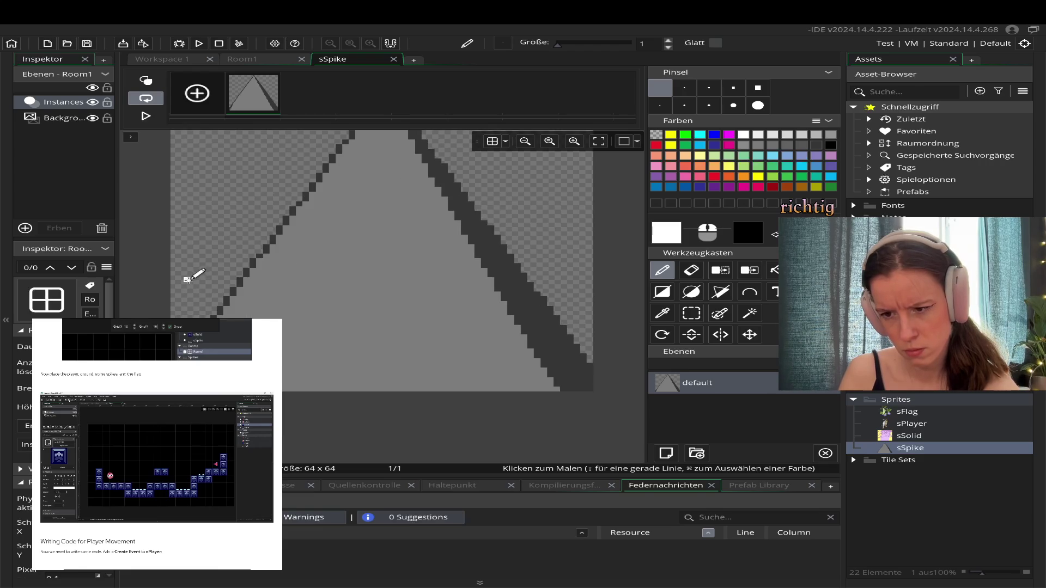
- Paint three white marker pixels in a horizontal row across the spike, then open notifications
scroll(192, 279, down, 1)
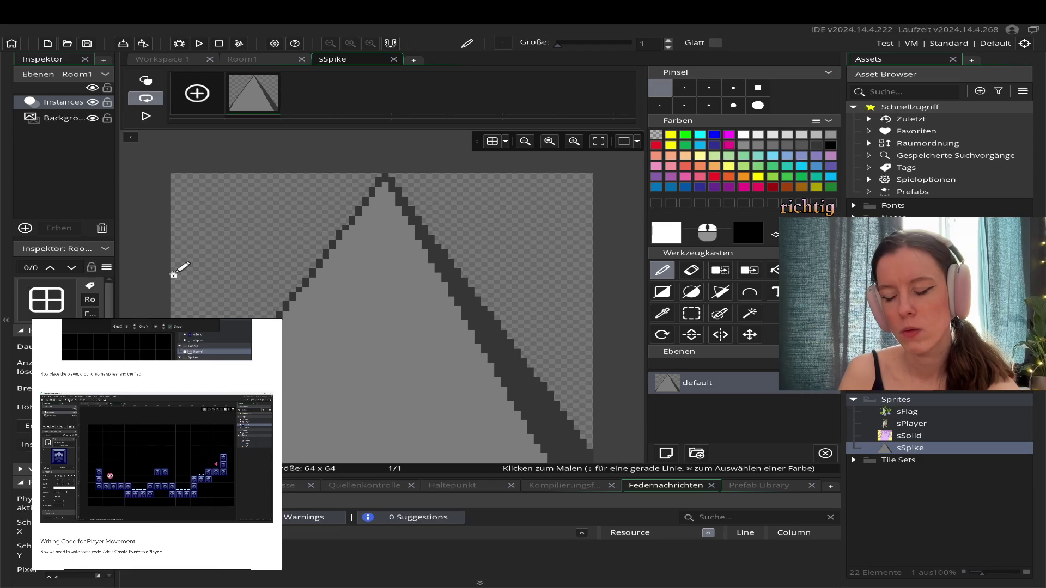
scroll(173, 274, down, 3)
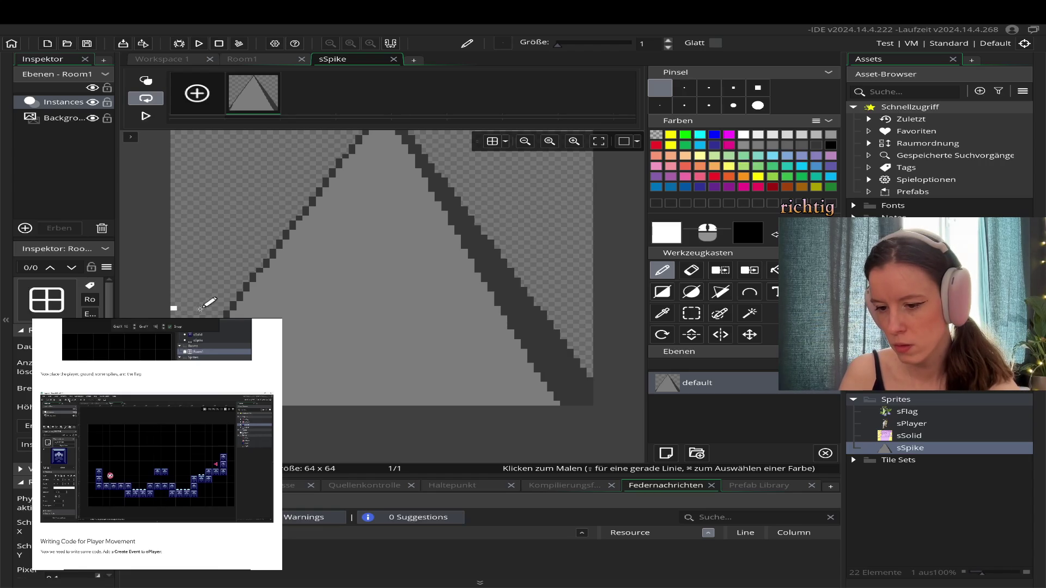
click(279, 309)
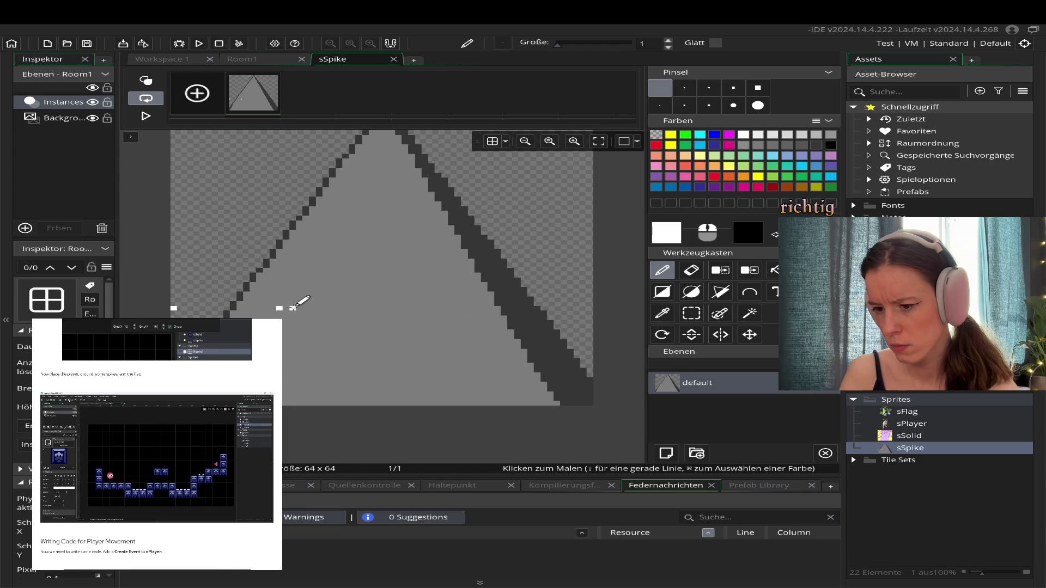
click(438, 308)
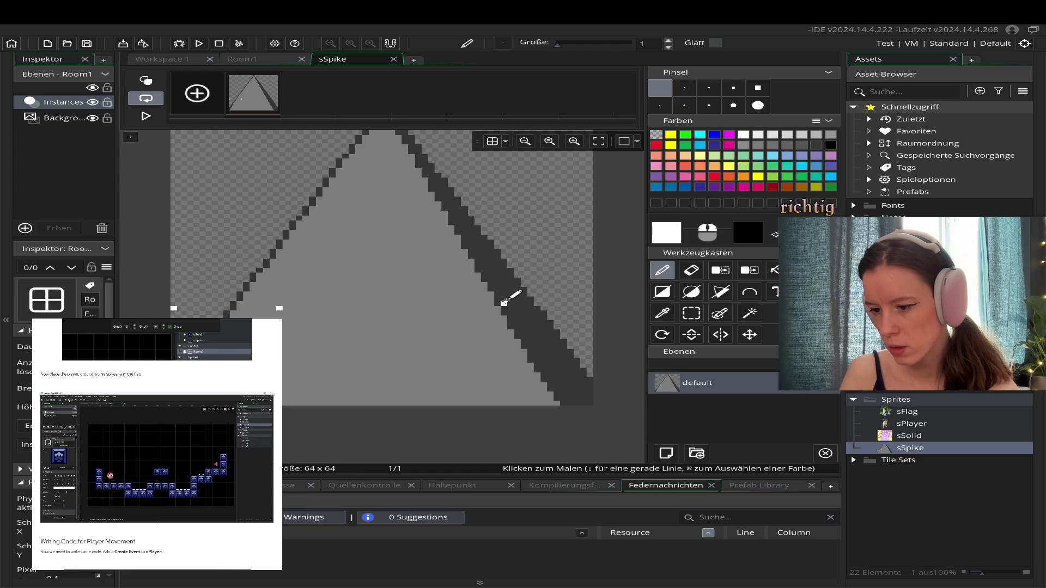
click(504, 308)
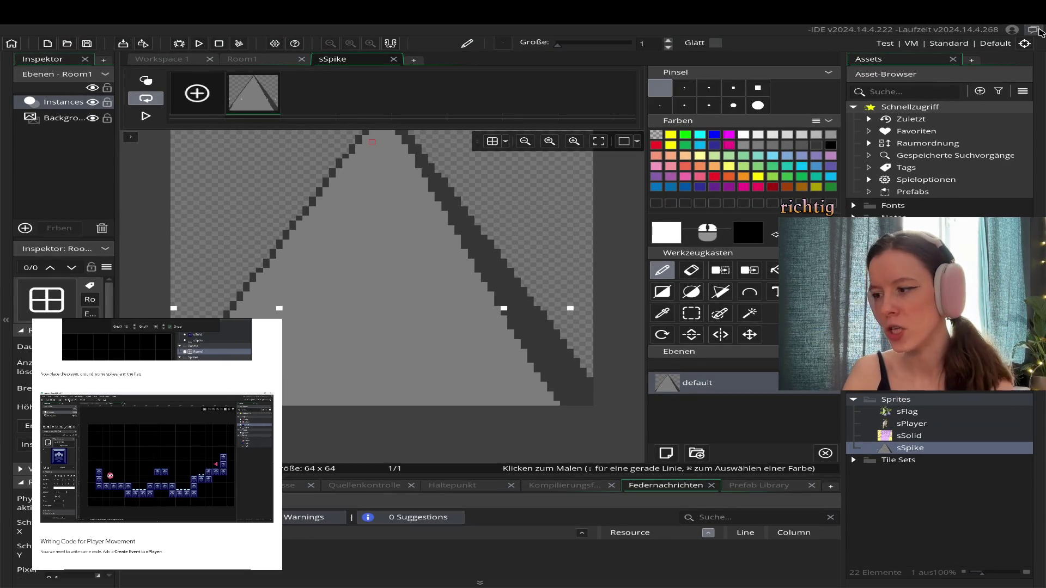
click(1034, 30)
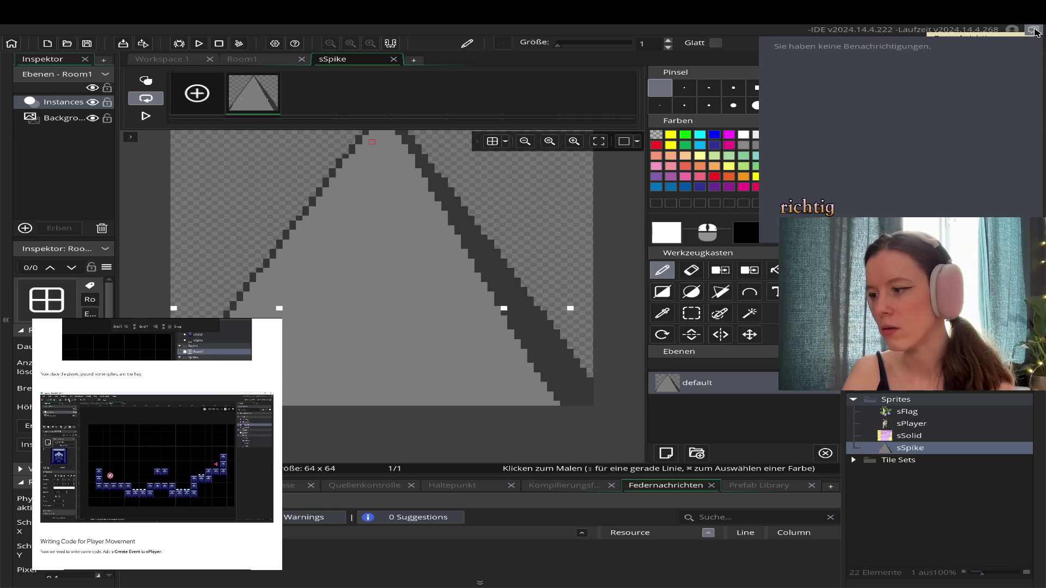
- Close the notifications panel and paint another white pixel higher on the spike
click(1033, 31)
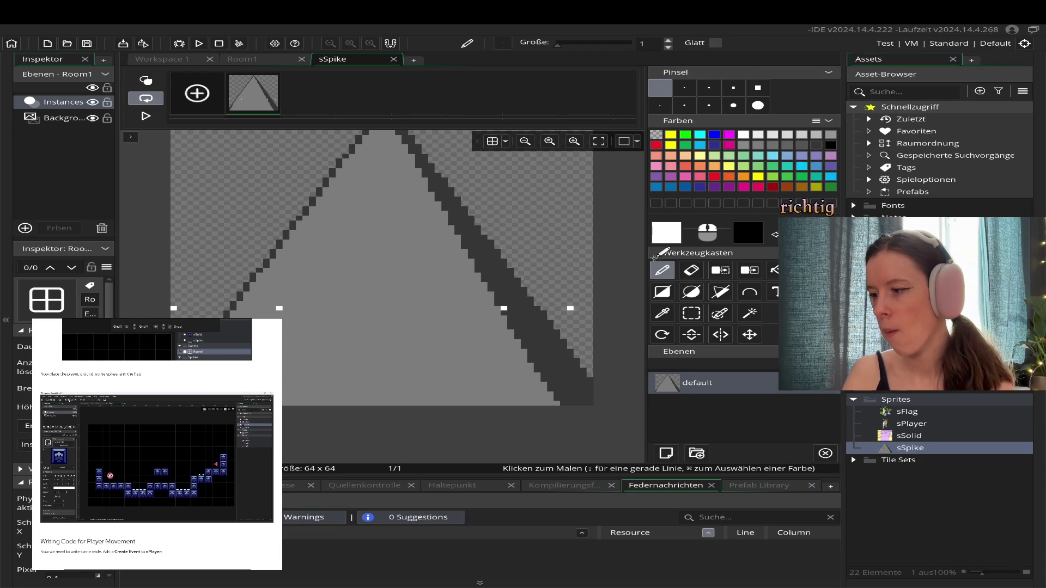
click(1030, 33)
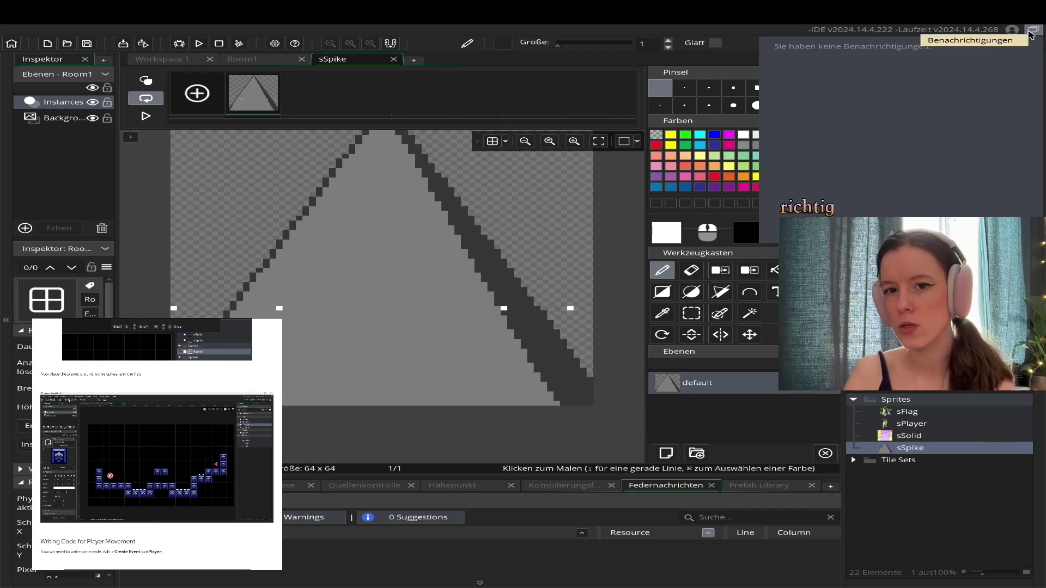
click(1031, 34)
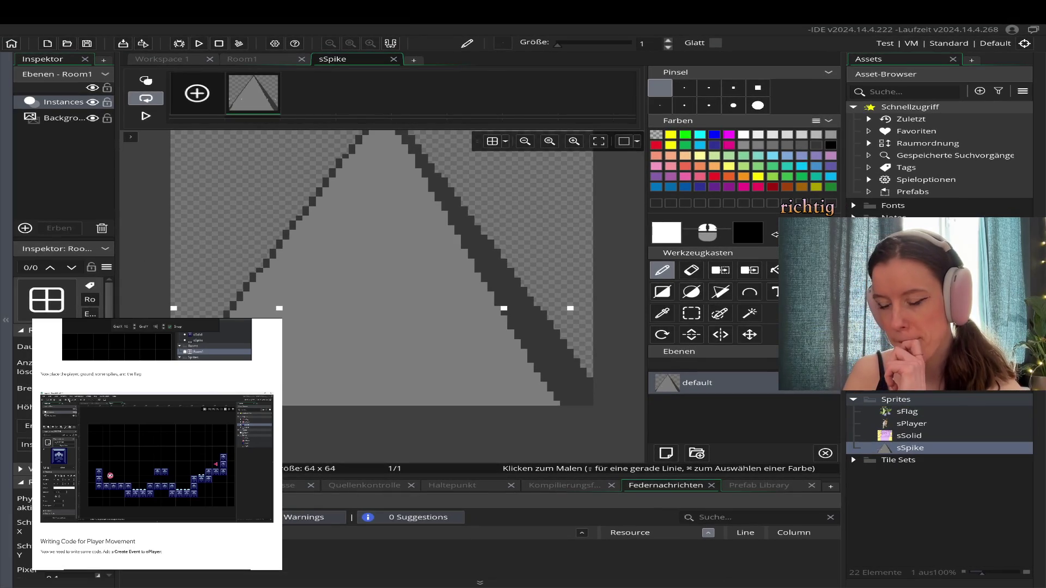
click(504, 213)
- Undo the last painted spike pixel and switch to outline polygon drawing
key(ctrl+z)
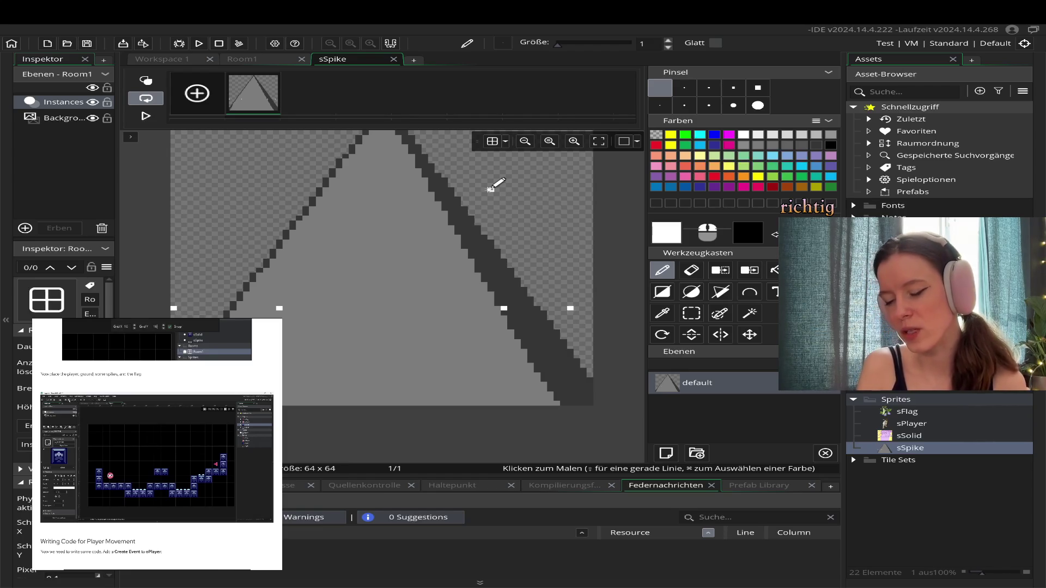
scroll(490, 188, right, 2)
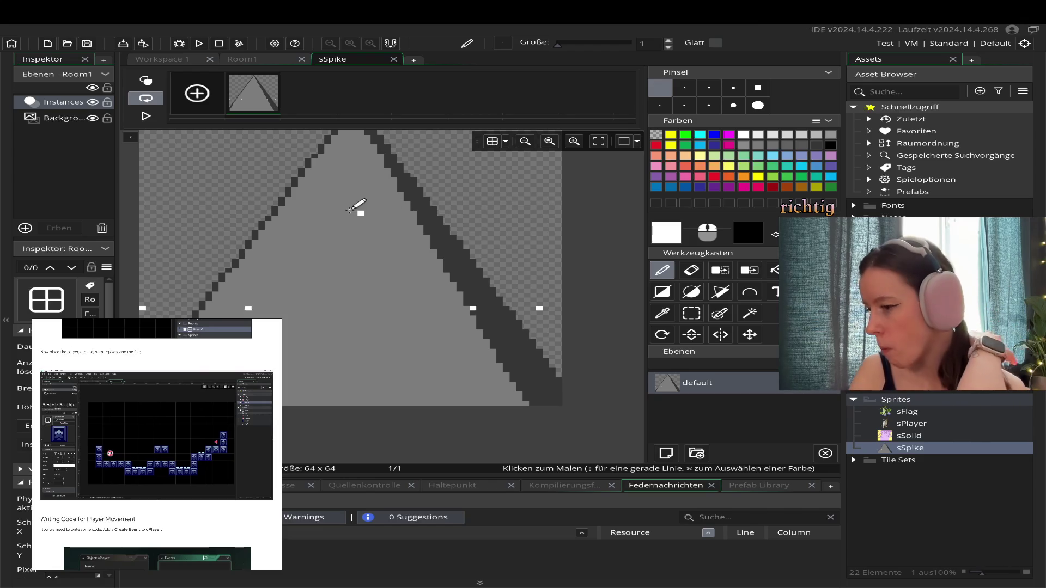
click(718, 297)
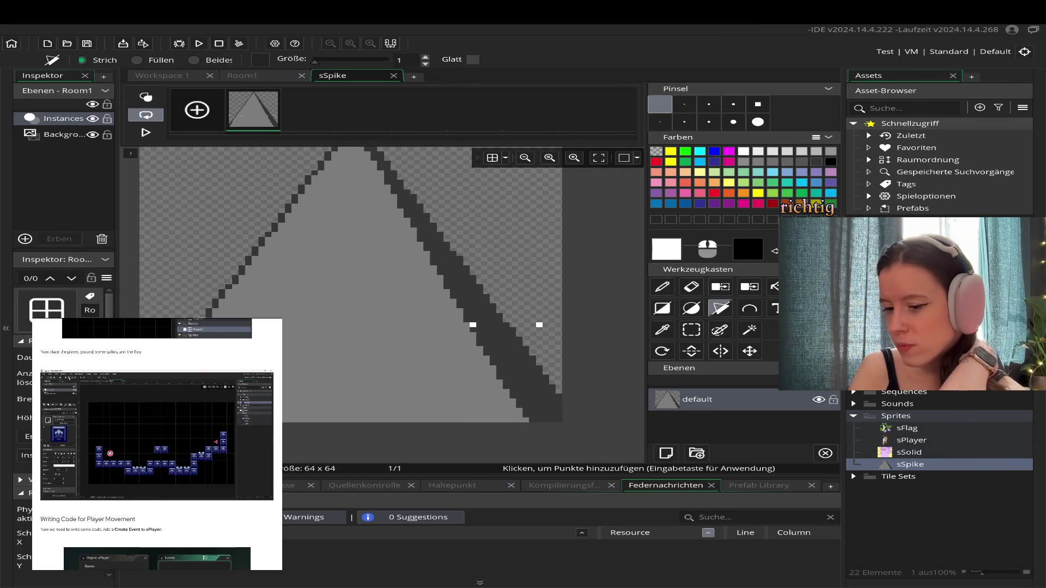
- Sample the dark grey from the spike's shaded edge as the drawing colour
click(662, 330)
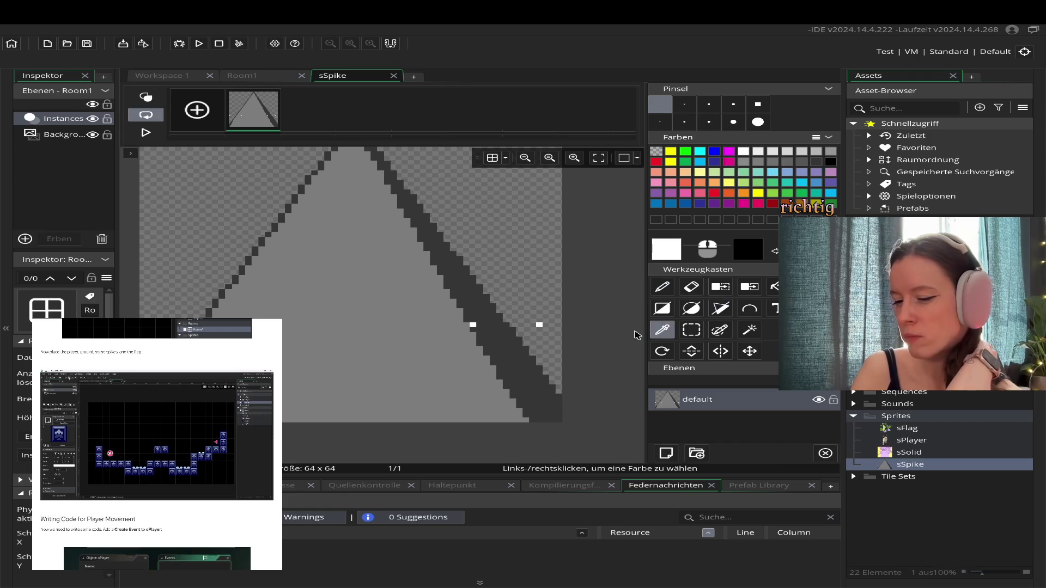
click(382, 273)
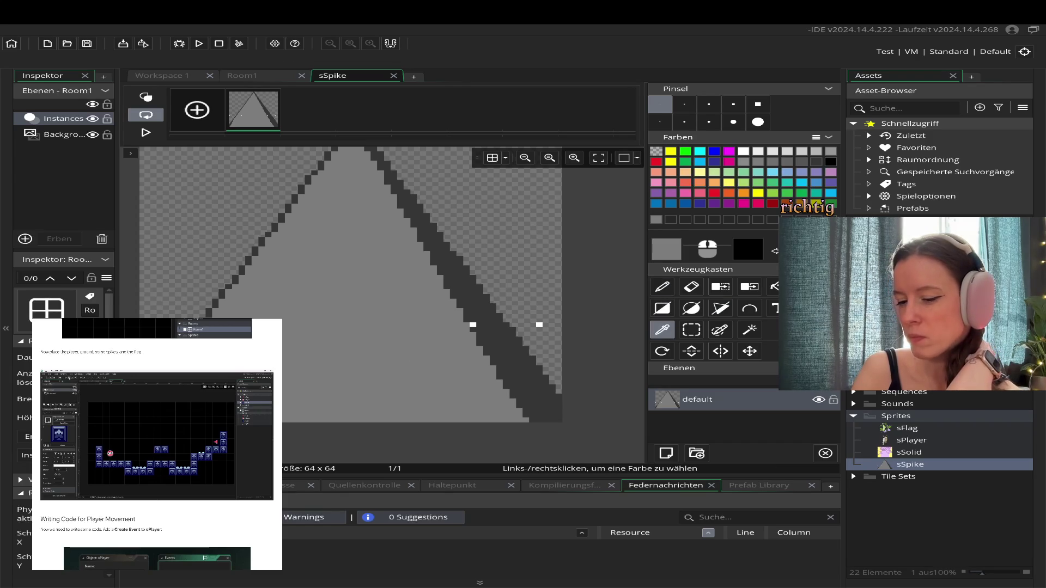
click(491, 327)
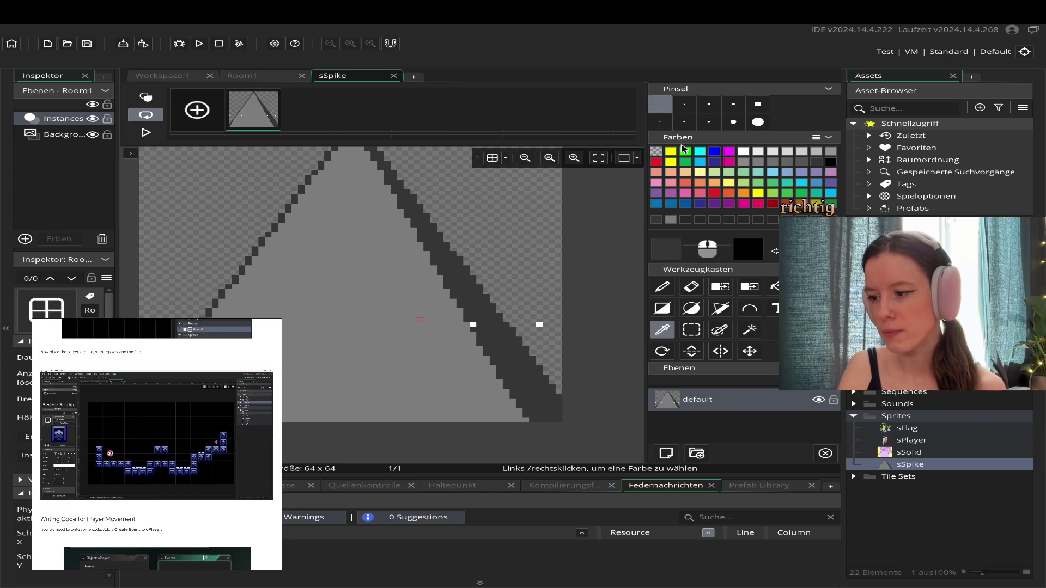
click(671, 289)
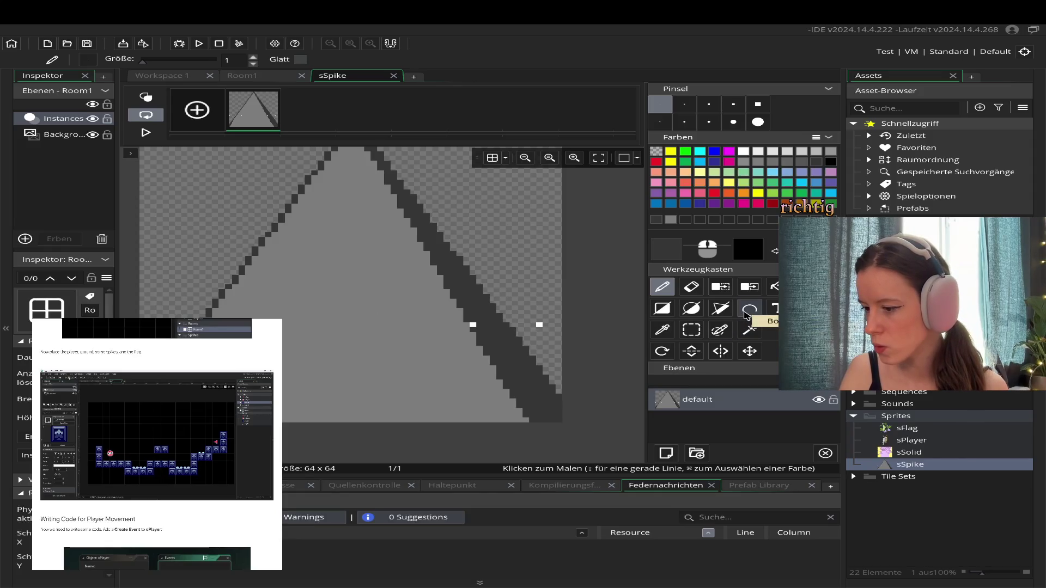
click(721, 309)
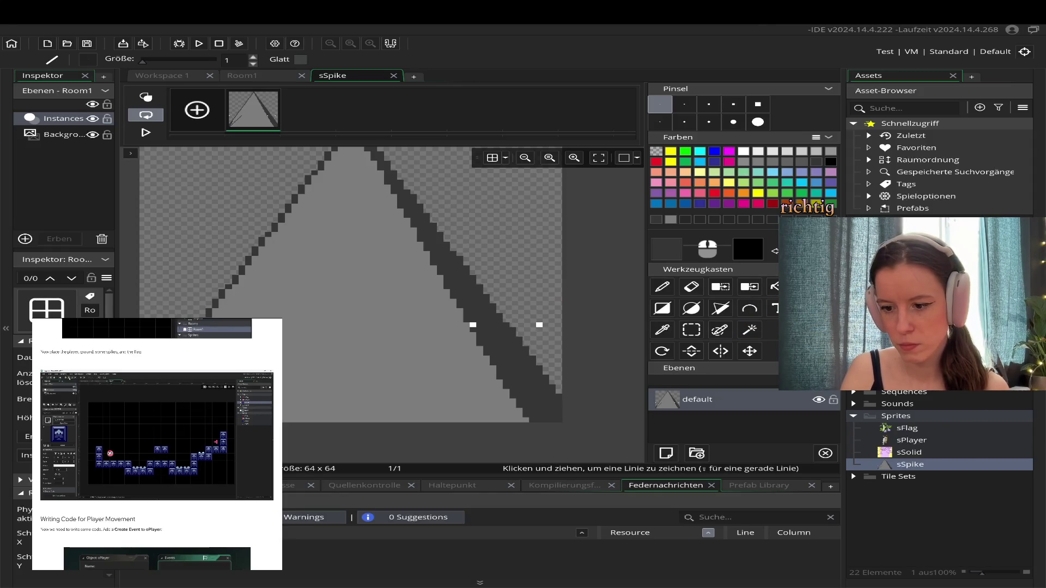
- Wipe the whole spike with a size-15 eraser, then reset the brush to size 1
mouse_move(278, 368)
mouse_down()
mouse_move(306, 425)
mouse_move(318, 423)
mouse_up()
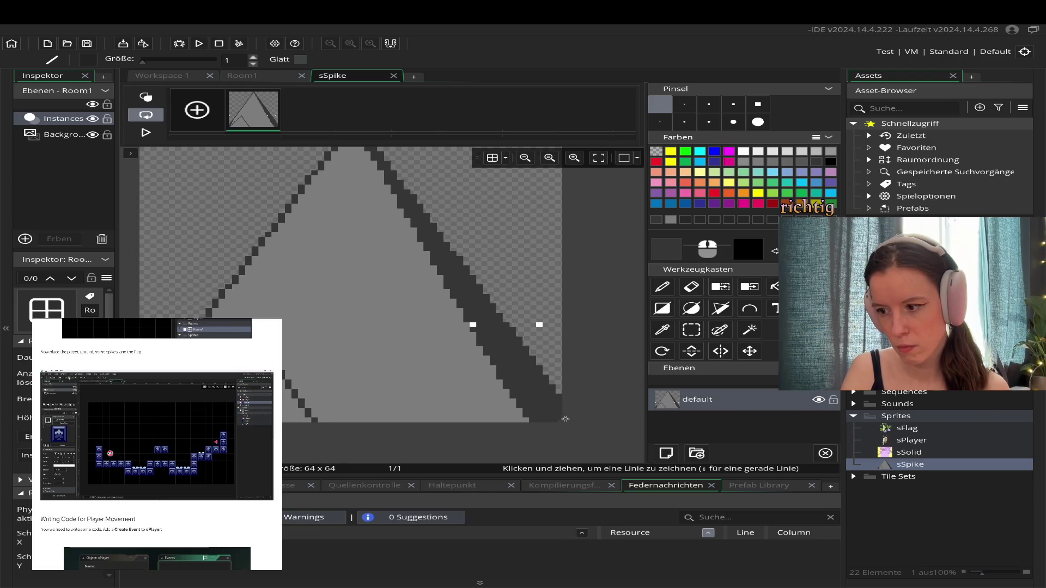
click(692, 287)
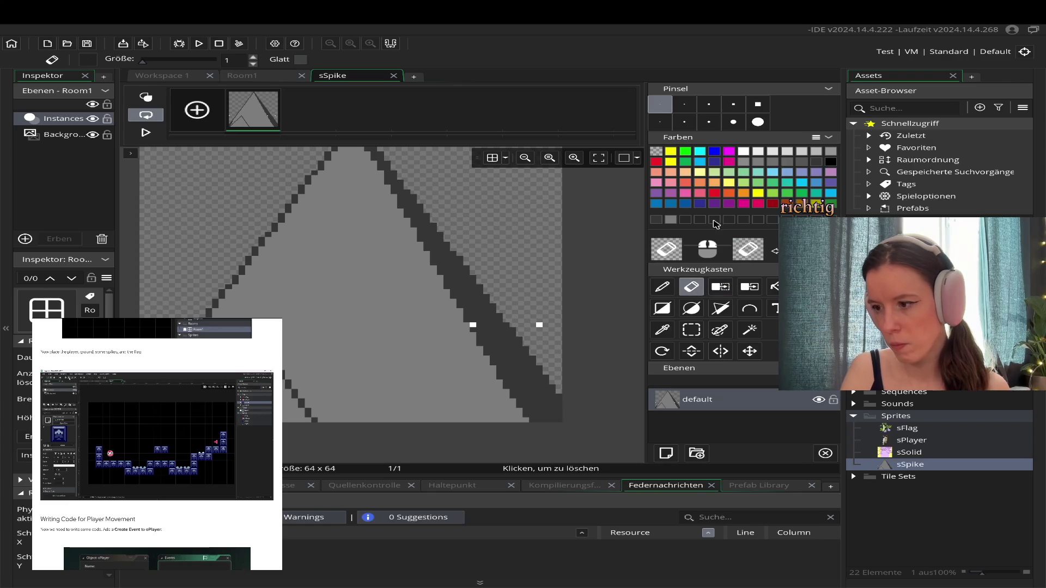
click(757, 107)
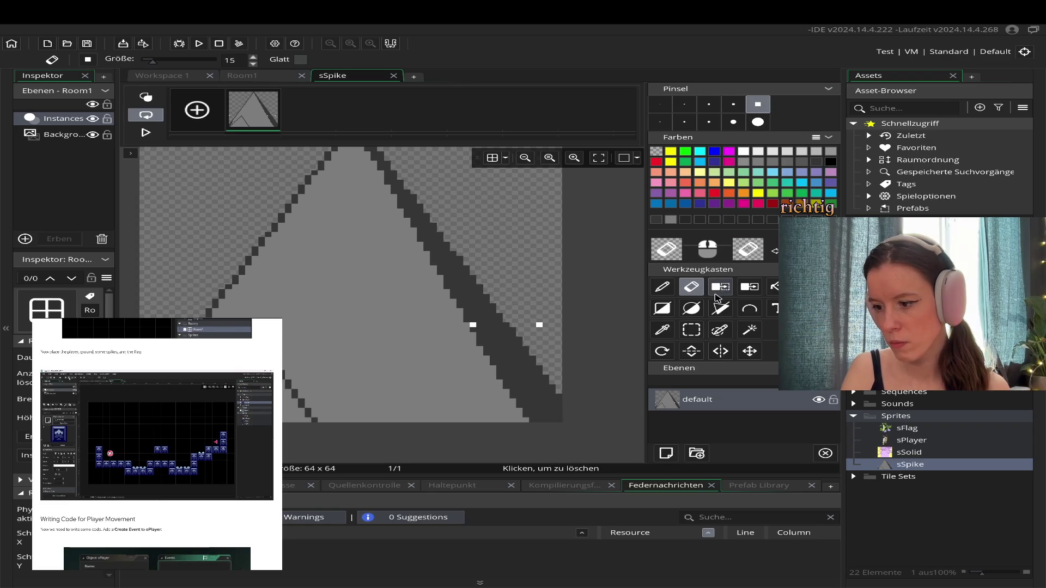
scroll(326, 173, up, 2)
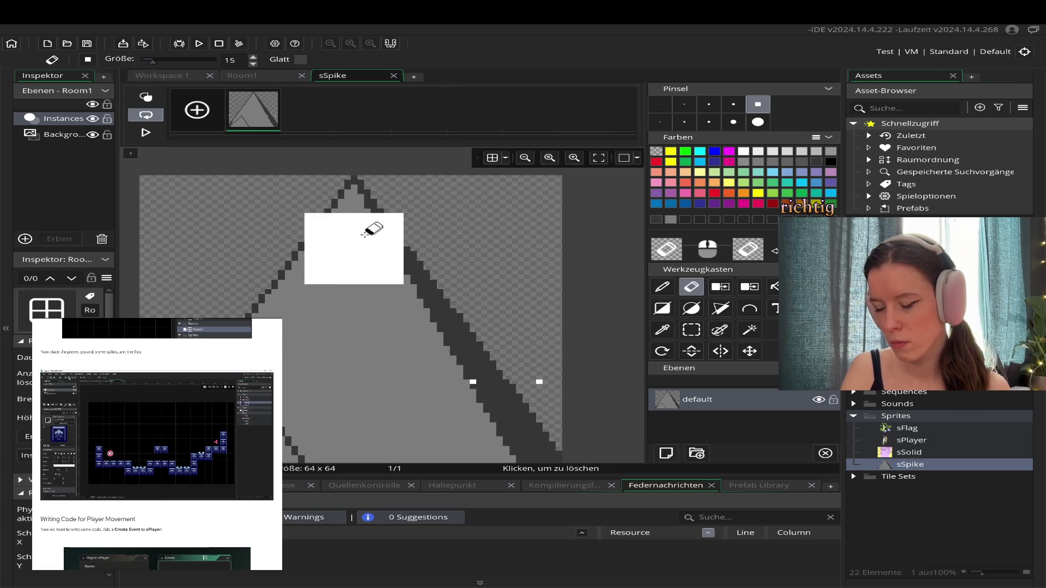
mouse_move(283, 230)
mouse_down()
mouse_move(236, 291)
mouse_move(470, 275)
mouse_move(255, 299)
mouse_move(356, 300)
mouse_up()
scroll(355, 300, down, 4)
mouse_move(414, 276)
mouse_down()
mouse_move(183, 271)
mouse_move(265, 331)
mouse_move(512, 207)
mouse_move(295, 395)
mouse_move(524, 358)
mouse_move(448, 348)
mouse_move(414, 309)
mouse_up()
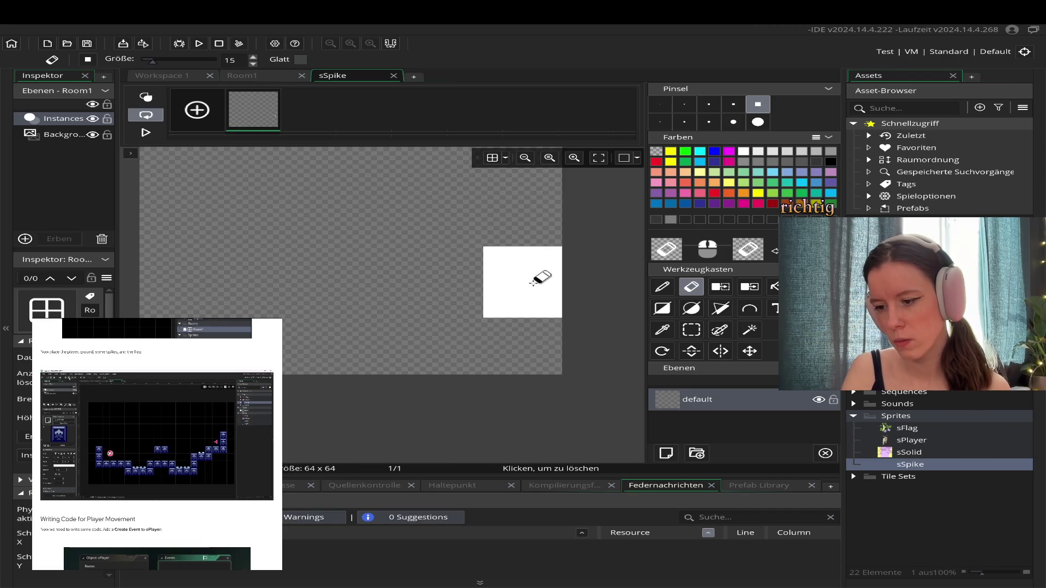
click(659, 104)
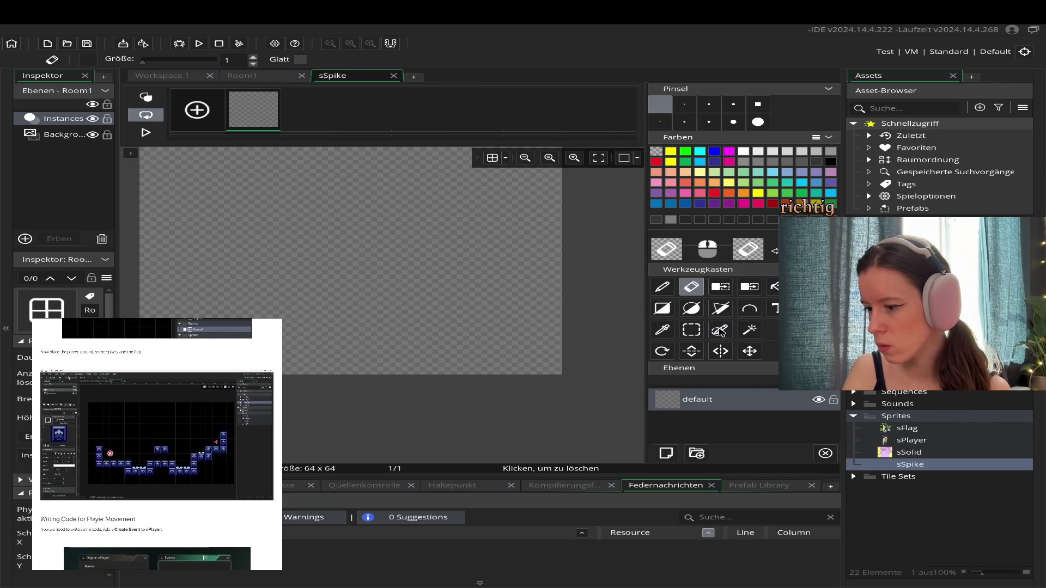
key(d)
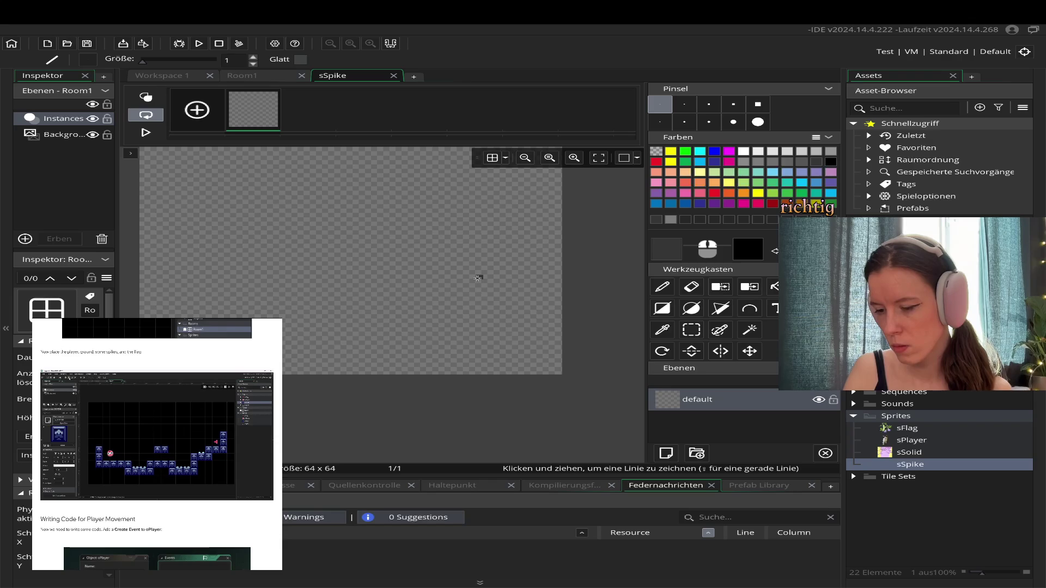
- Draw dark diagonal lines outlining two adjacent spike peaks along the canvas bottom
drag(458, 277, 579, 390)
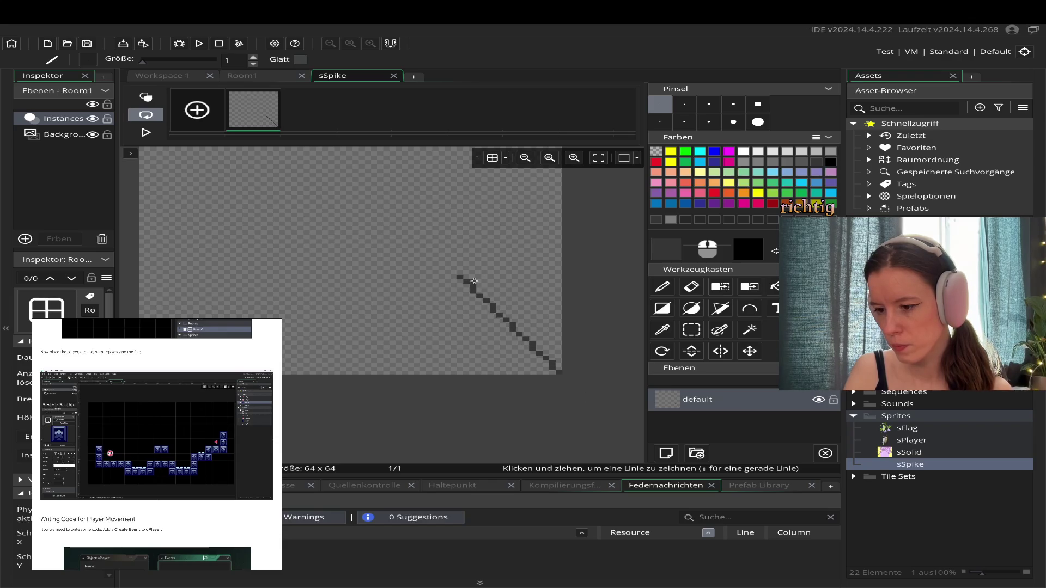
mouse_move(460, 278)
mouse_down()
mouse_move(403, 359)
mouse_move(356, 375)
mouse_up()
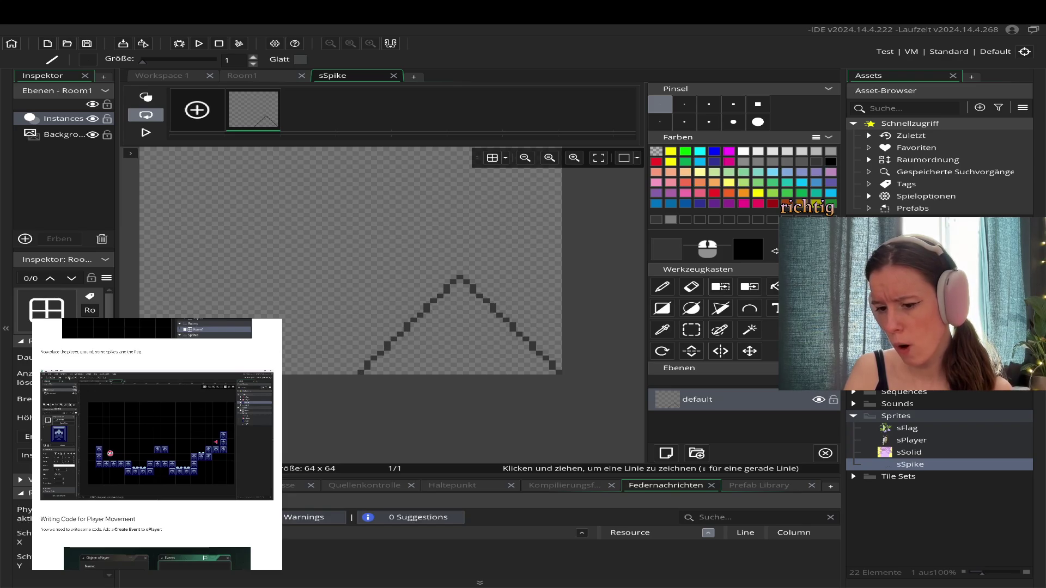
mouse_move(141, 372)
mouse_down()
mouse_move(236, 277)
mouse_move(318, 358)
mouse_move(359, 382)
mouse_up()
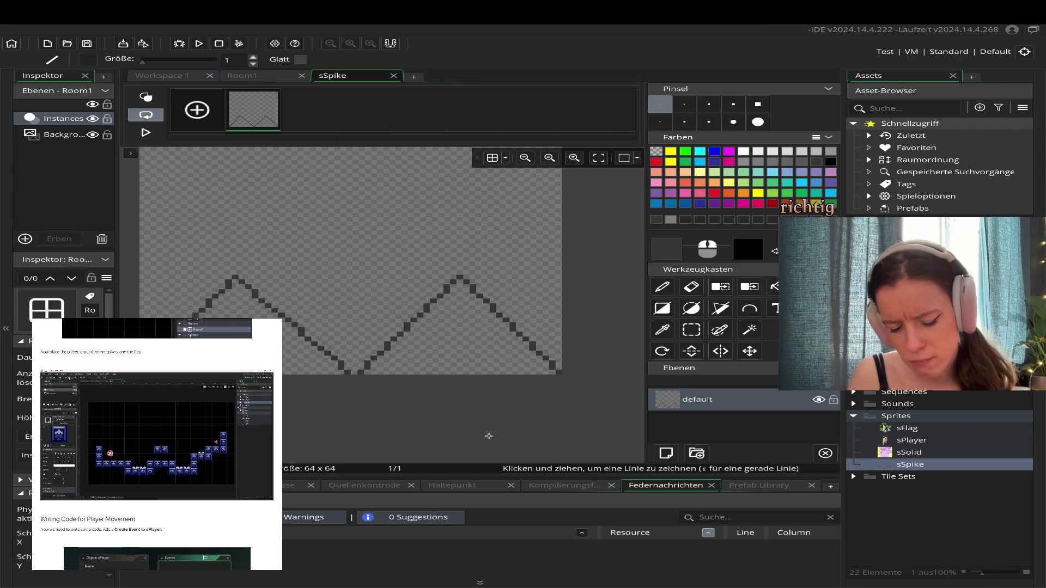
- Undo the left spike's lines and redraw both its slopes from a shared peak
key(ctrl+z)
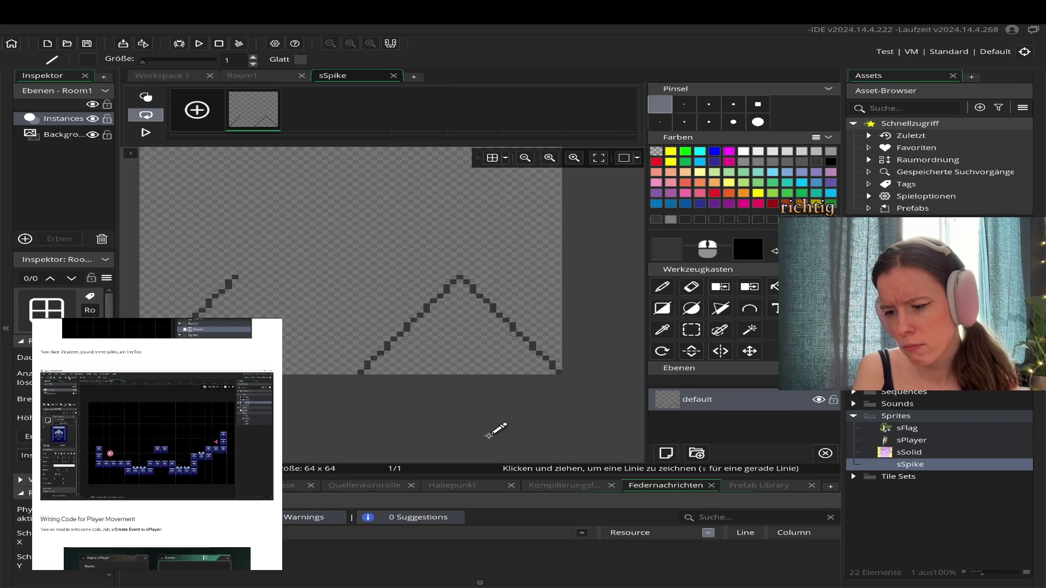
key(ctrl+z)
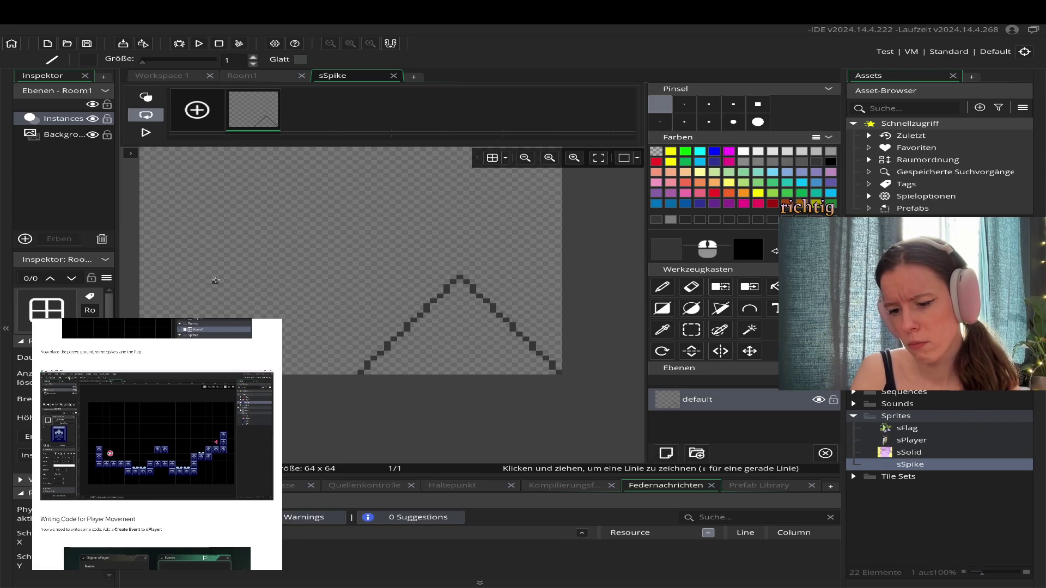
drag(215, 278, 175, 338)
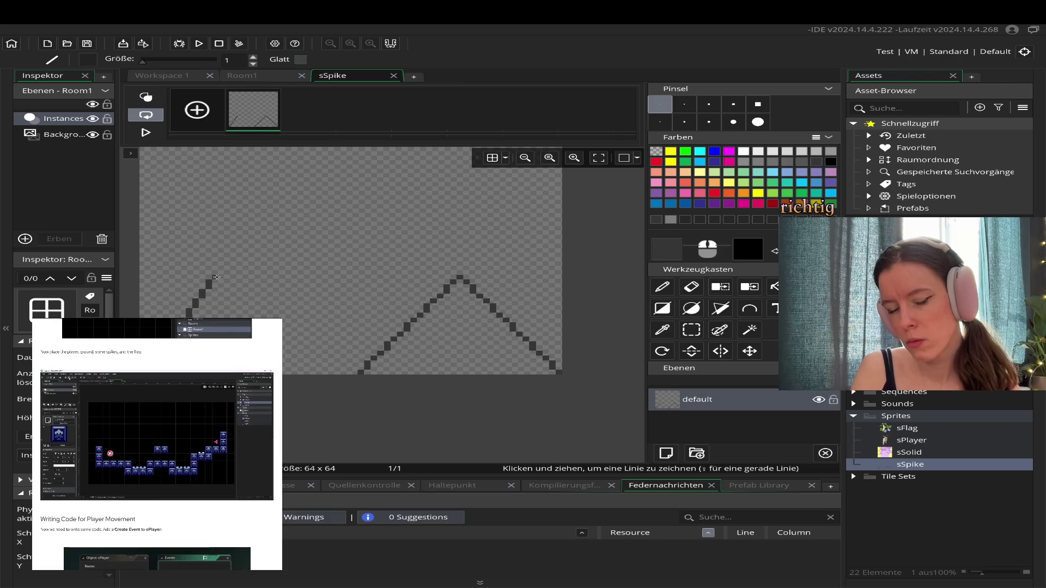
mouse_move(216, 277)
mouse_down()
mouse_move(303, 368)
mouse_move(296, 376)
mouse_up()
key(ctrl+z)
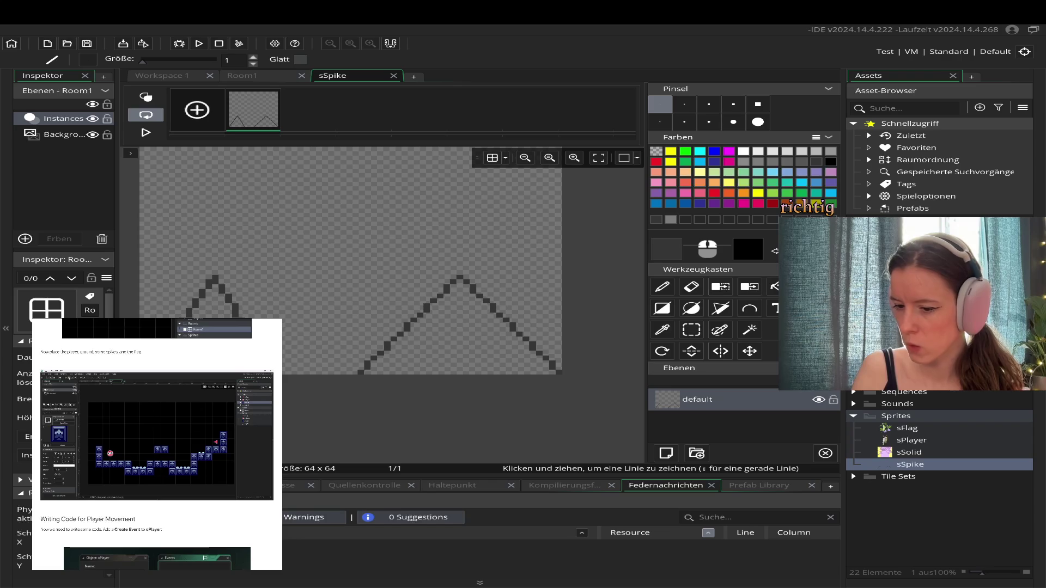
key(ctrl+z)
key(ctrl+z)
click(294, 305)
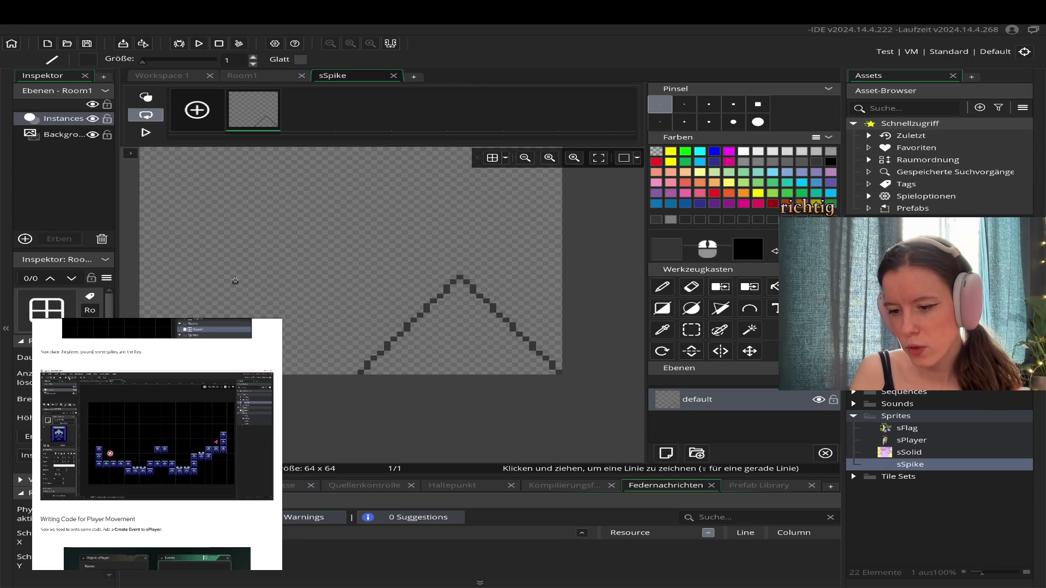
drag(237, 276, 135, 372)
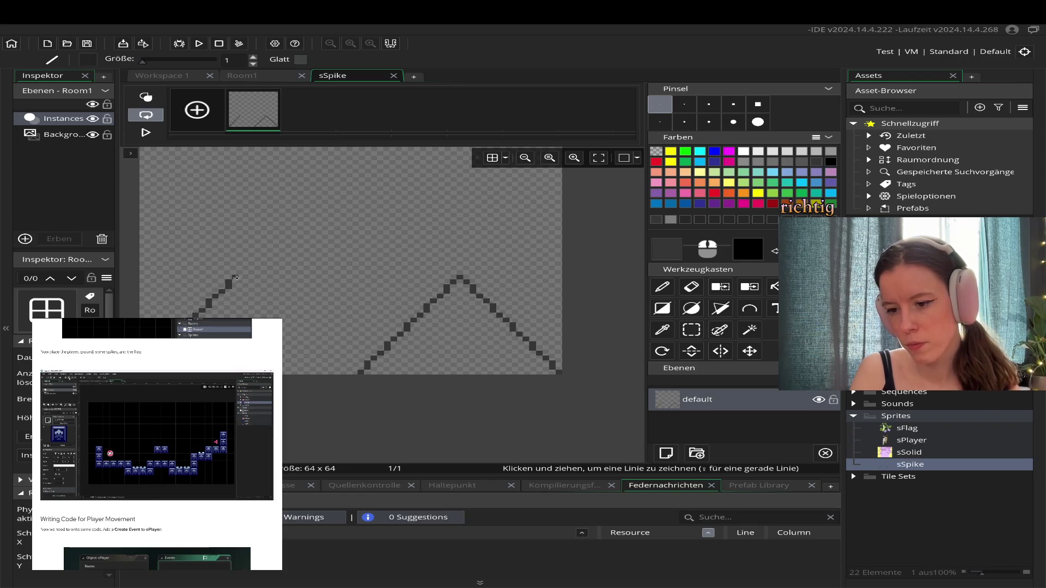
mouse_move(236, 278)
mouse_down()
mouse_move(339, 394)
mouse_move(332, 380)
mouse_up()
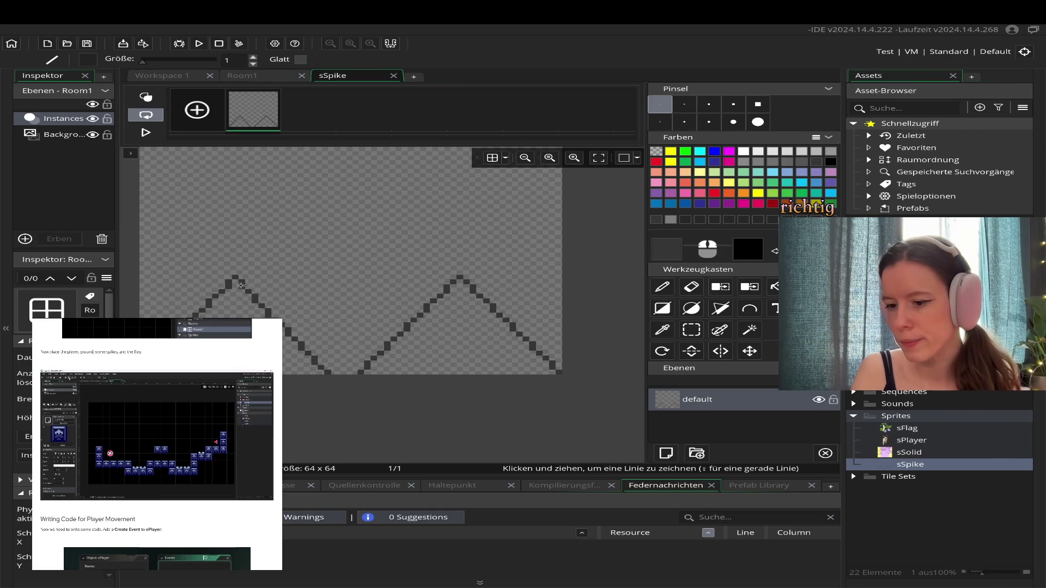
- Add a second line parallel to each spike's right slope, forming edge bands
mouse_move(237, 277)
mouse_down()
mouse_move(363, 357)
mouse_move(368, 371)
mouse_move(357, 374)
mouse_up()
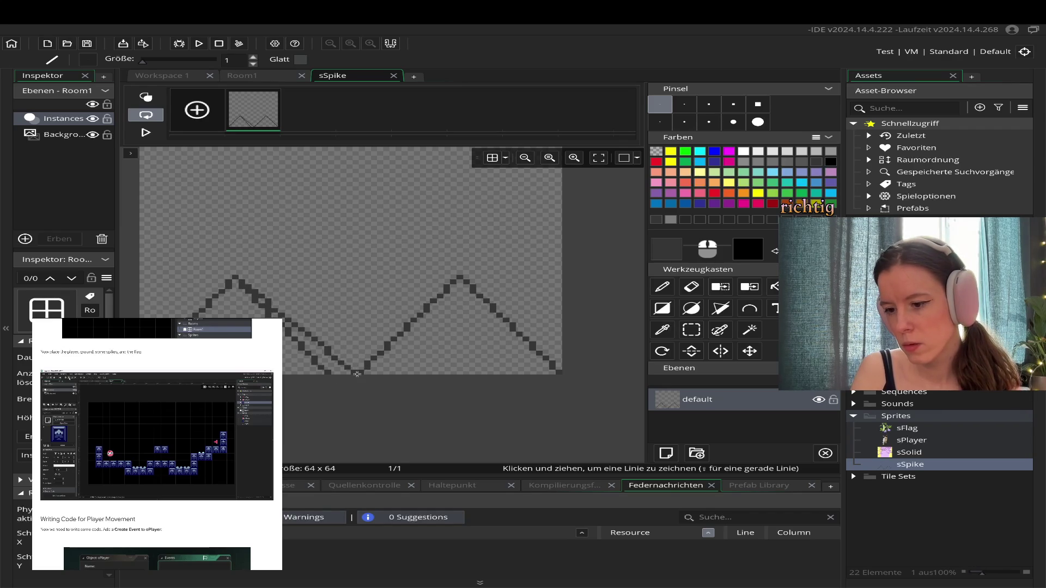
mouse_move(469, 281)
mouse_down()
mouse_move(561, 324)
mouse_move(568, 354)
mouse_up()
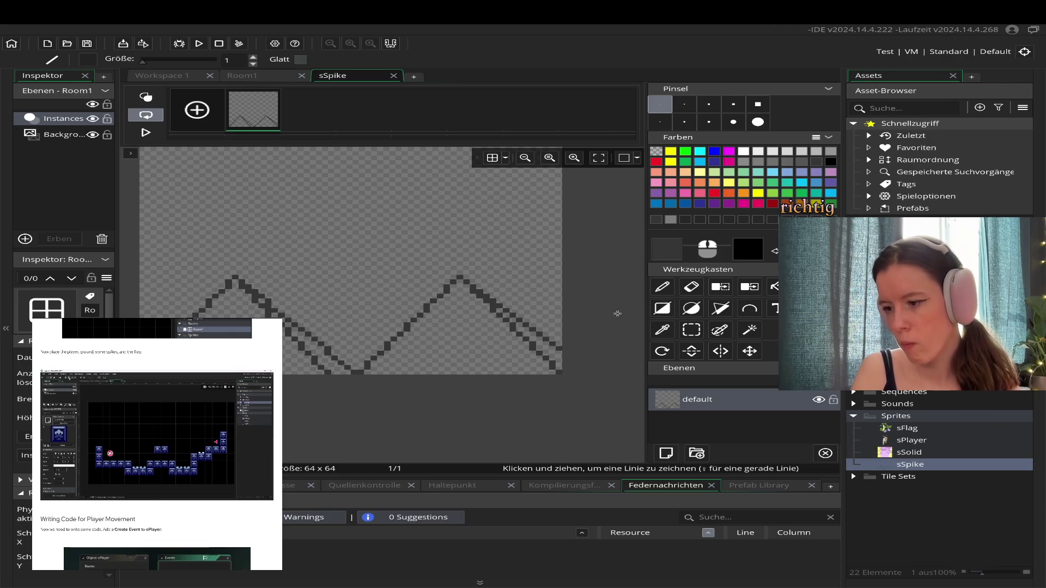
- Fill both spikes' right-edge bands with dark grey
click(774, 287)
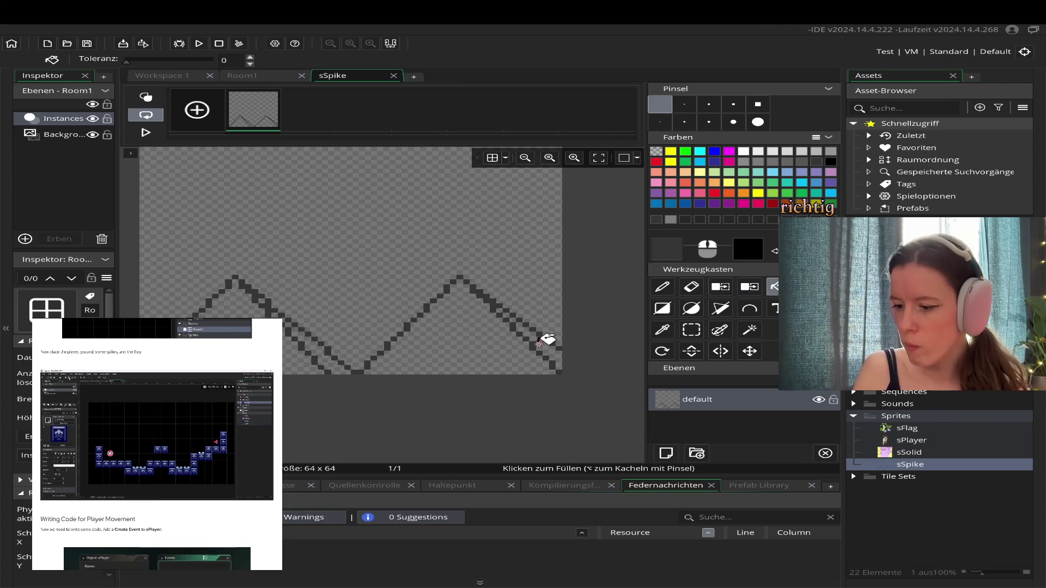
click(539, 344)
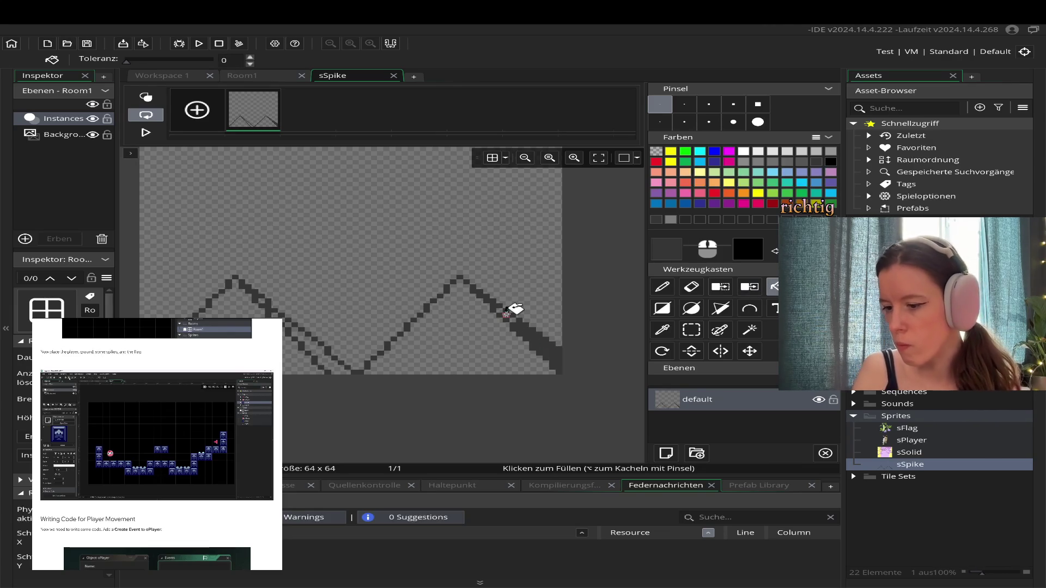
click(328, 360)
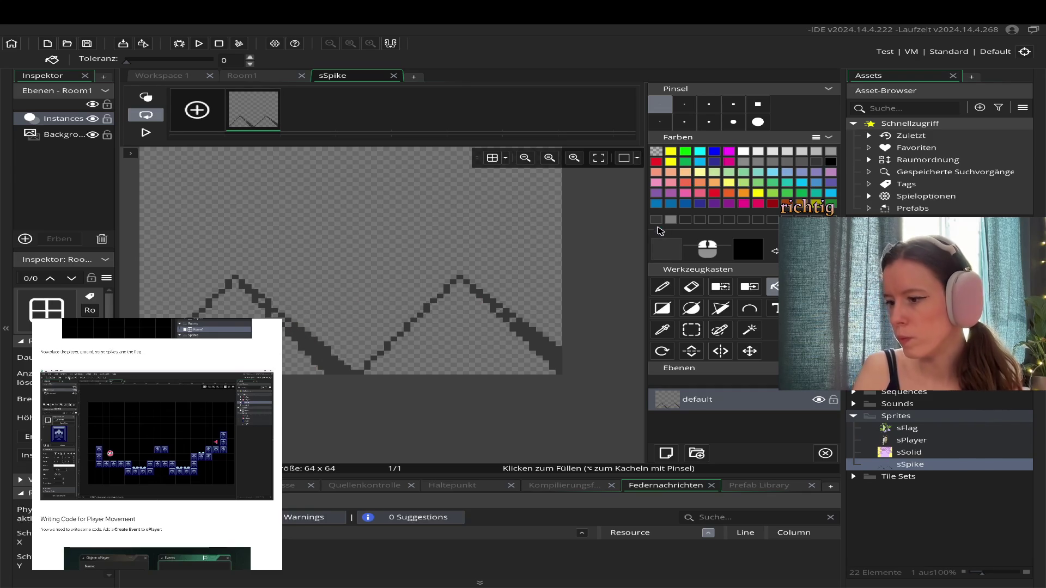
- Fill both spike interiors with mid-grey
click(663, 287)
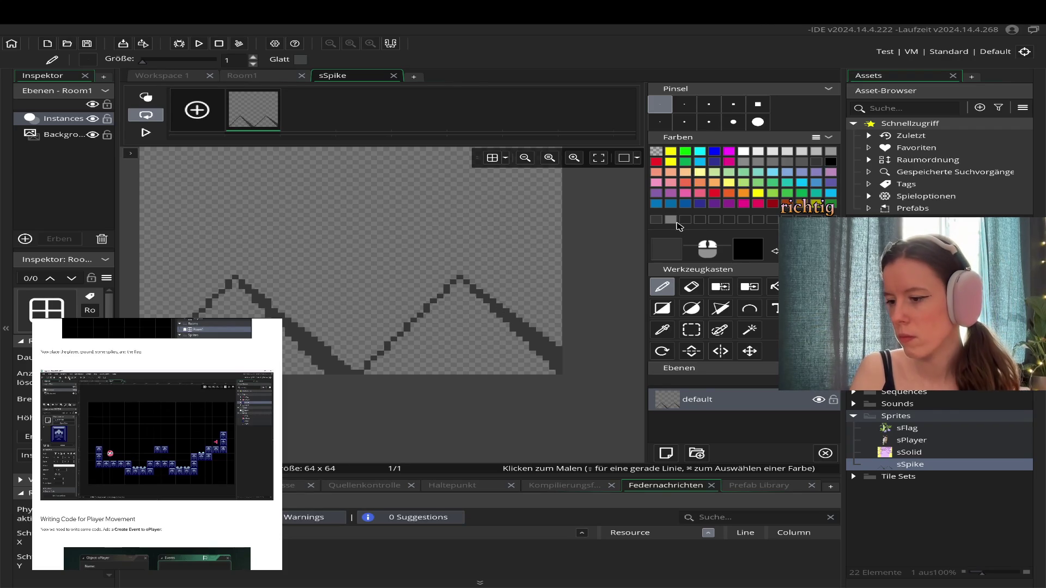
click(672, 221)
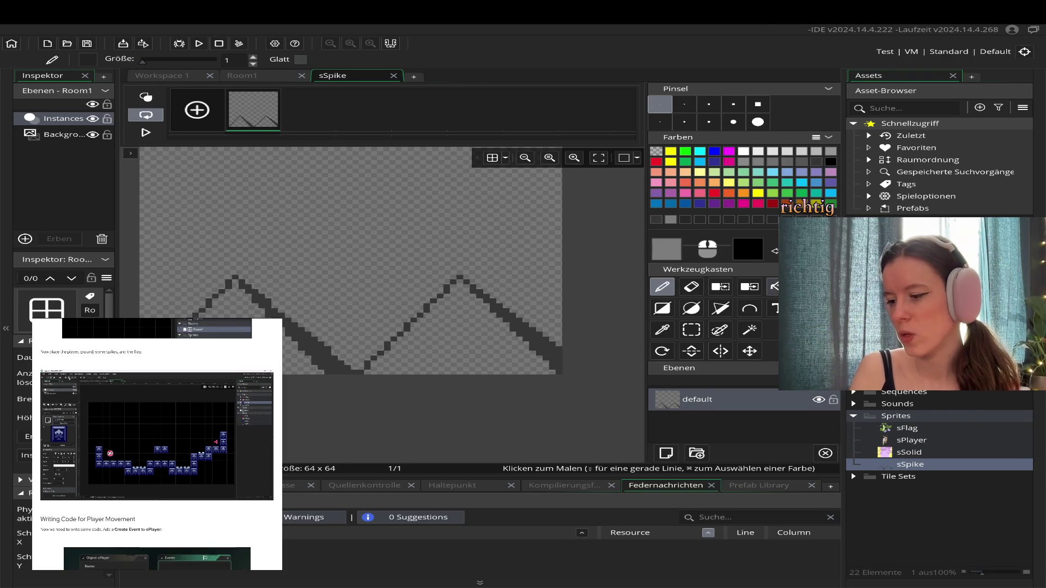
click(774, 287)
click(240, 308)
click(463, 346)
scroll(415, 430, up, 2)
scroll(416, 431, down, 2)
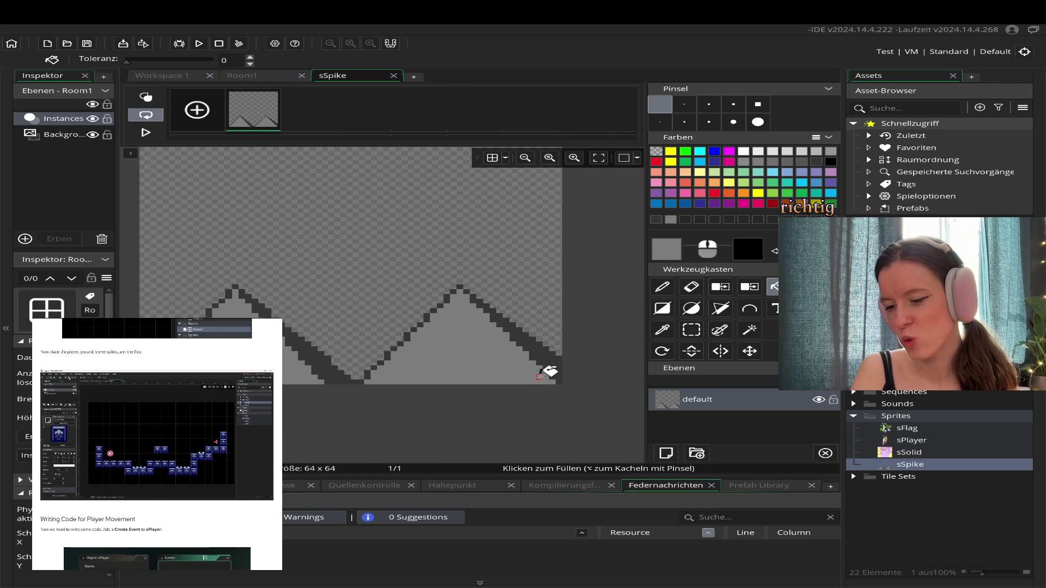
scroll(348, 424, up, 2)
scroll(346, 424, down, 2)
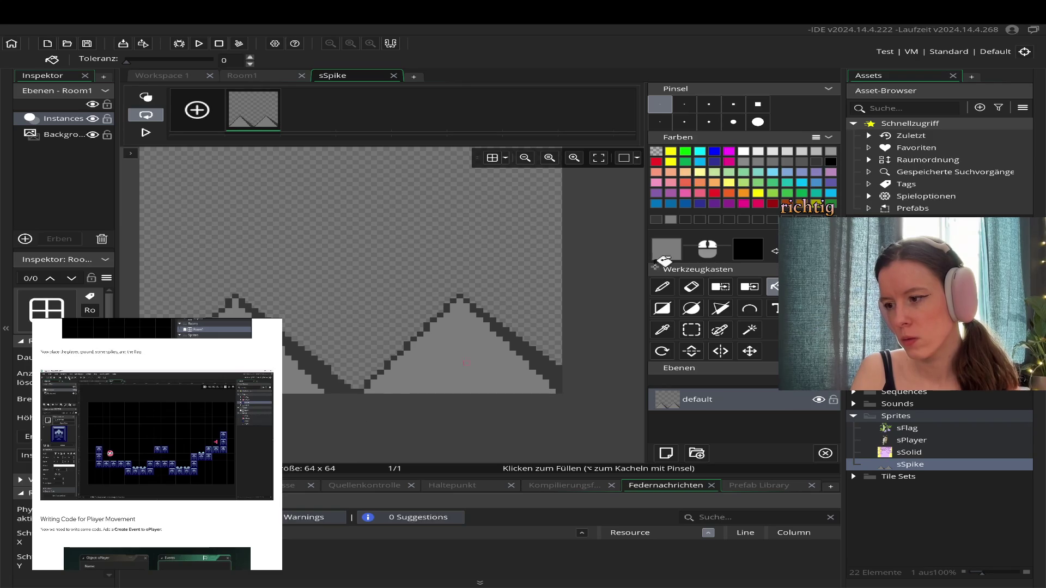
- Paint both peak tips red and close the sSpike editor
click(714, 193)
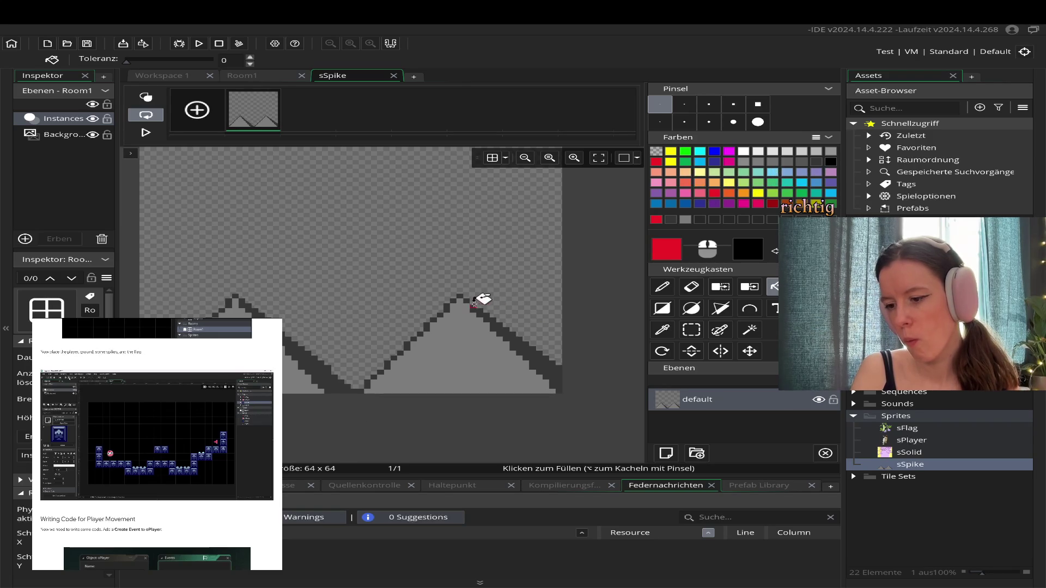
click(672, 289)
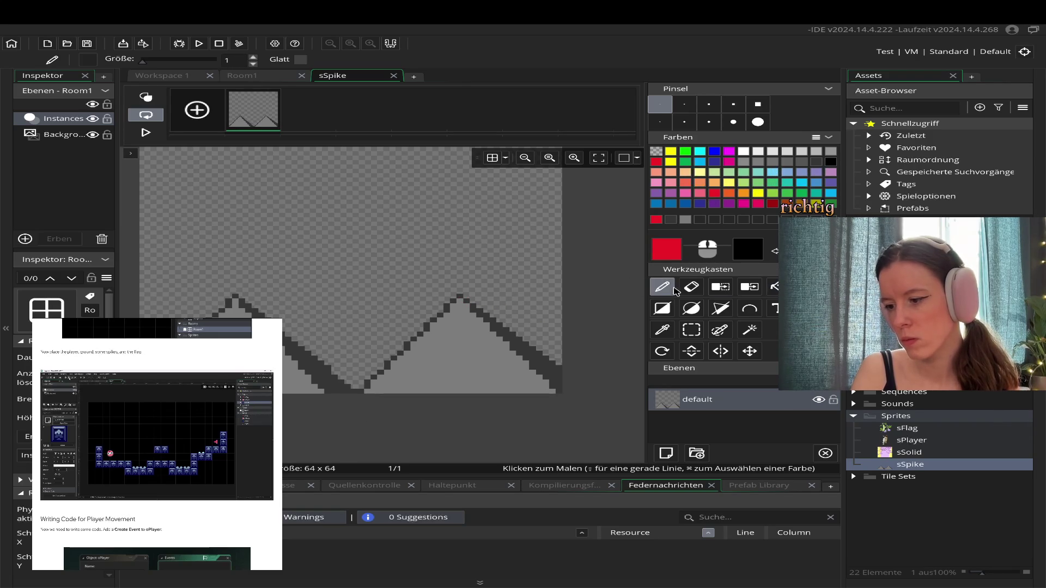
click(460, 300)
click(235, 299)
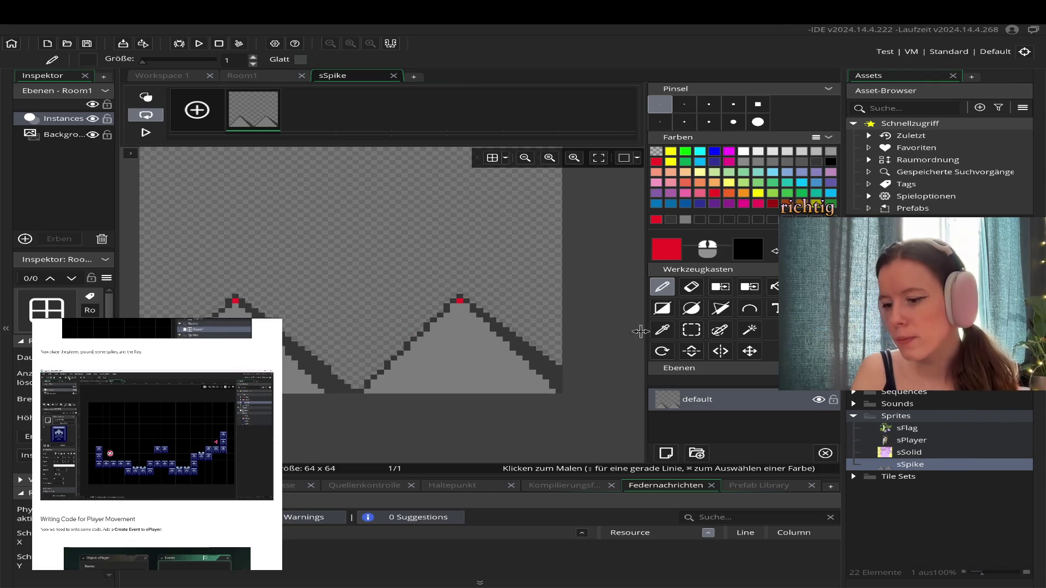
click(398, 79)
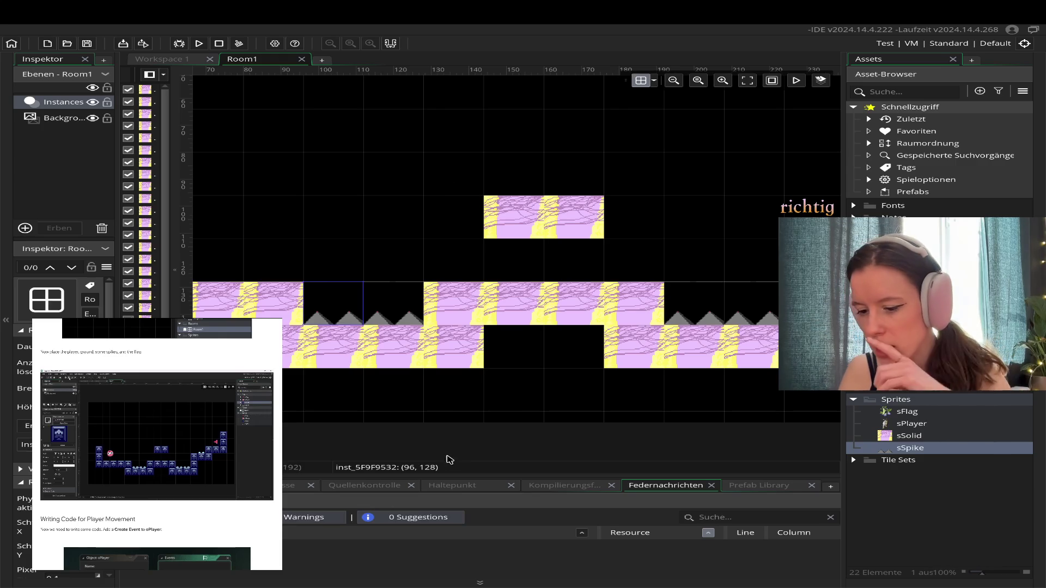
- Duplicate a pit spike onto the raised right platform near (240, 96), then open sFlag
scroll(437, 418, down, 5)
scroll(468, 382, up, 5)
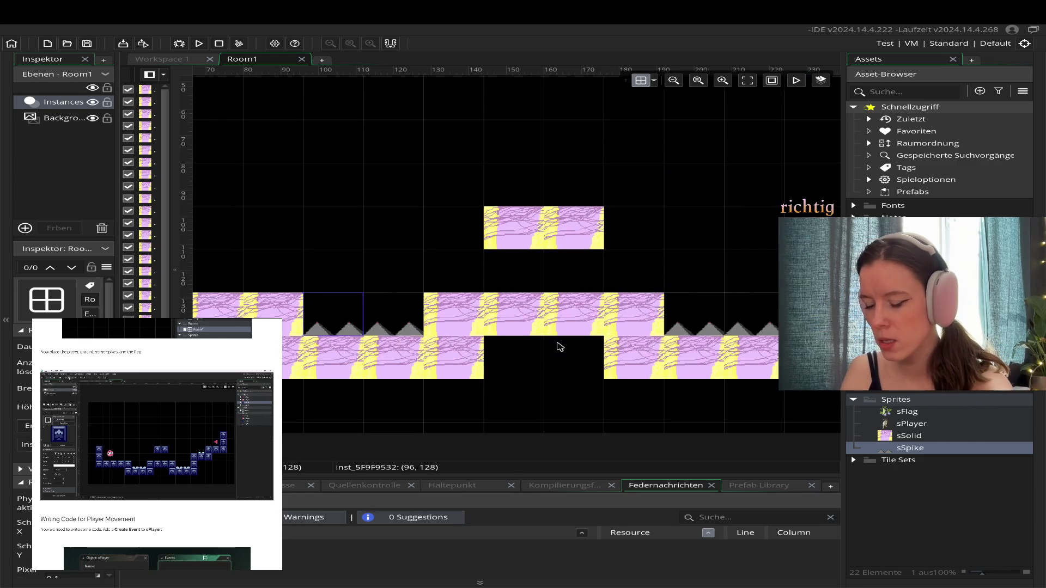
scroll(520, 375, right, 6)
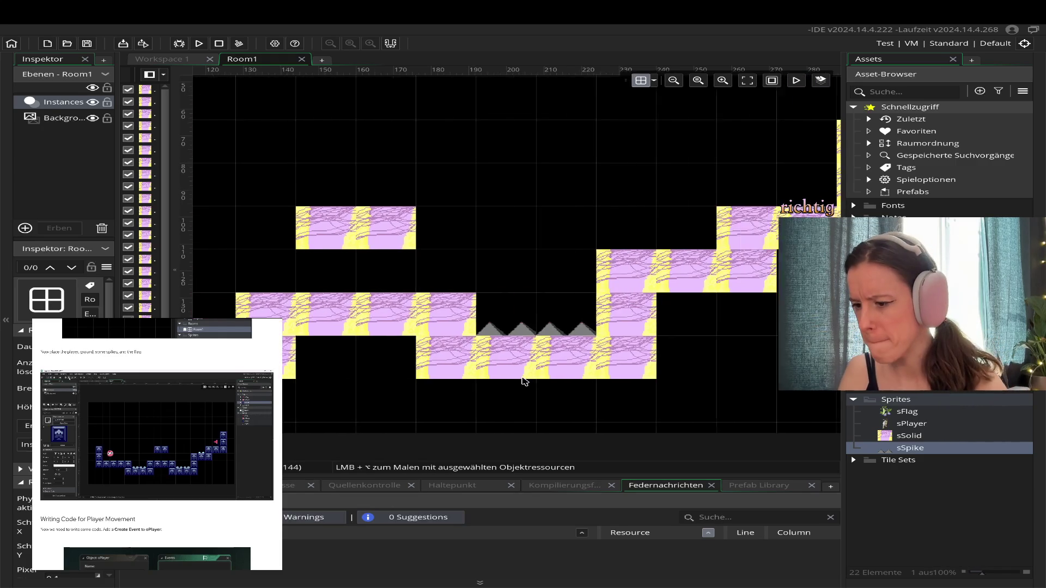
scroll(520, 378, up, 2)
click(489, 387)
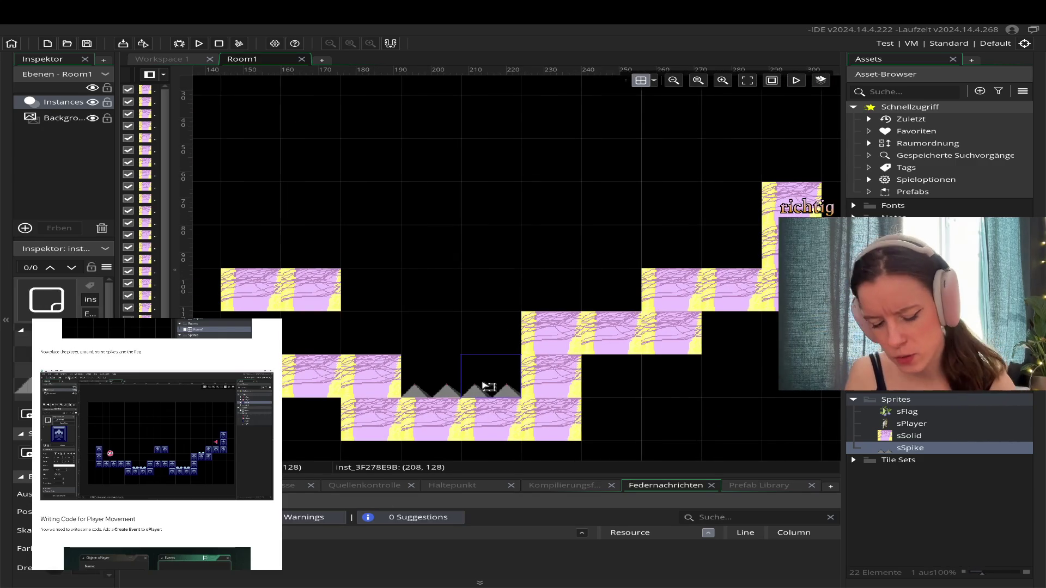
key(ctrl+z)
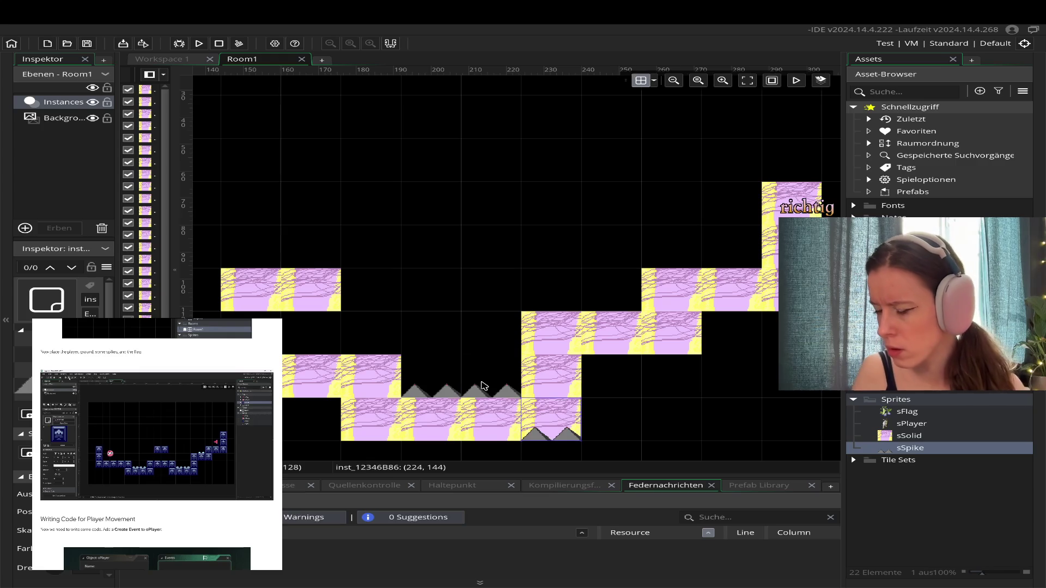
drag(553, 417, 609, 290)
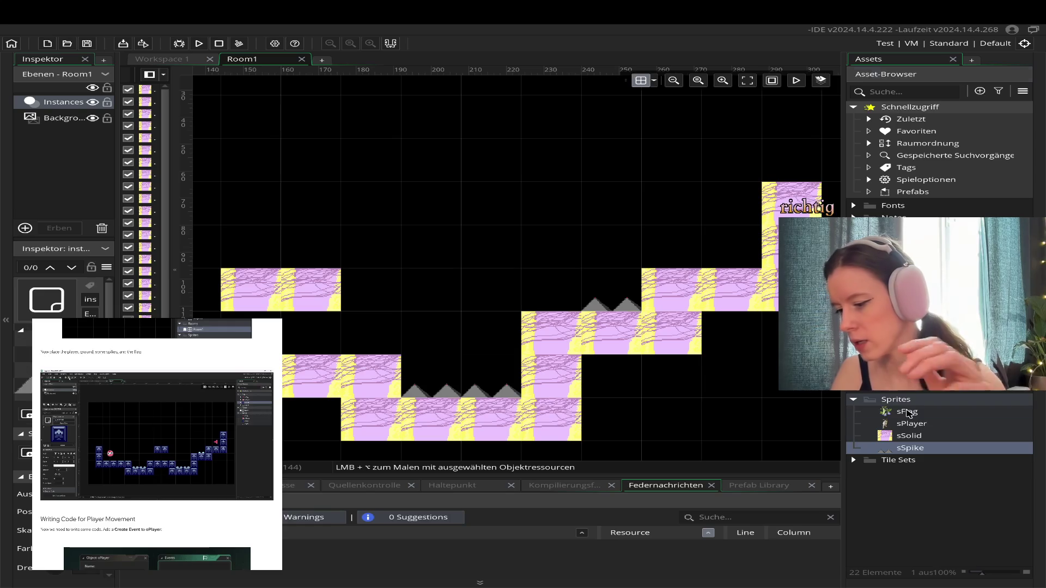
double_click(907, 413)
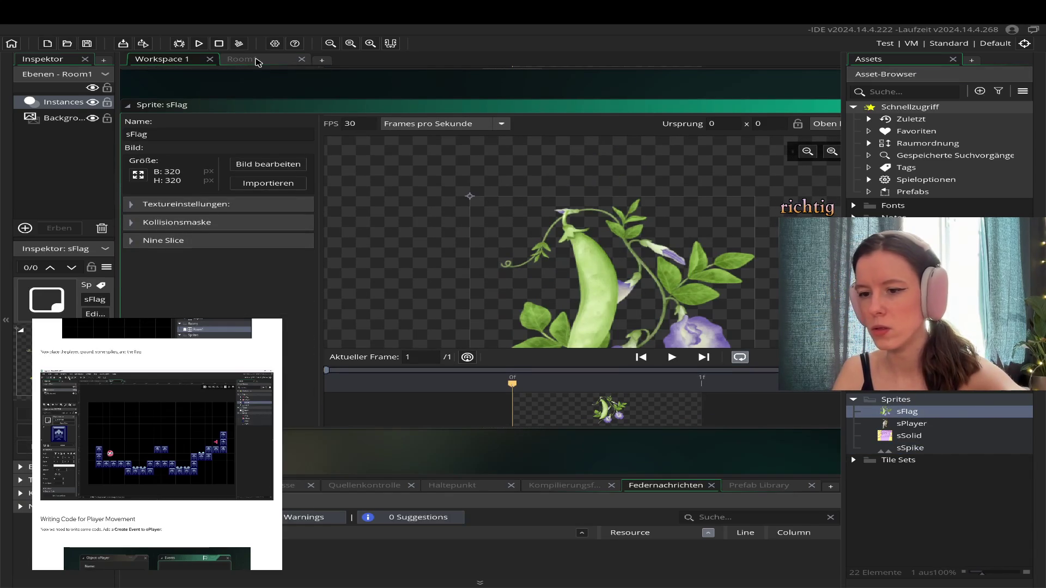
- Close the sFlag editor, return to Room1, and drag sFlag into the level
scroll(519, 443, down, 1)
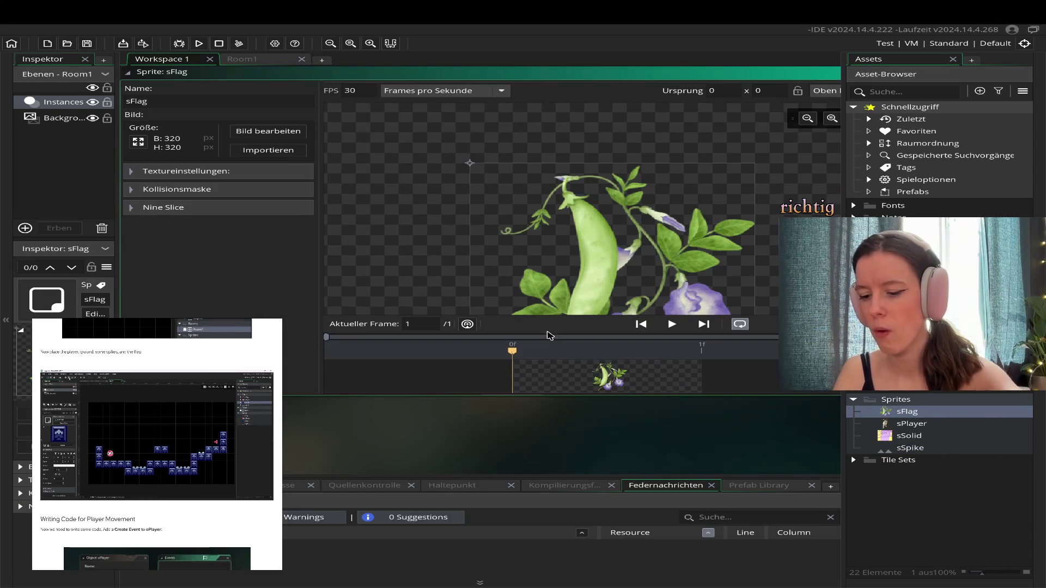
scroll(545, 180, down, 3)
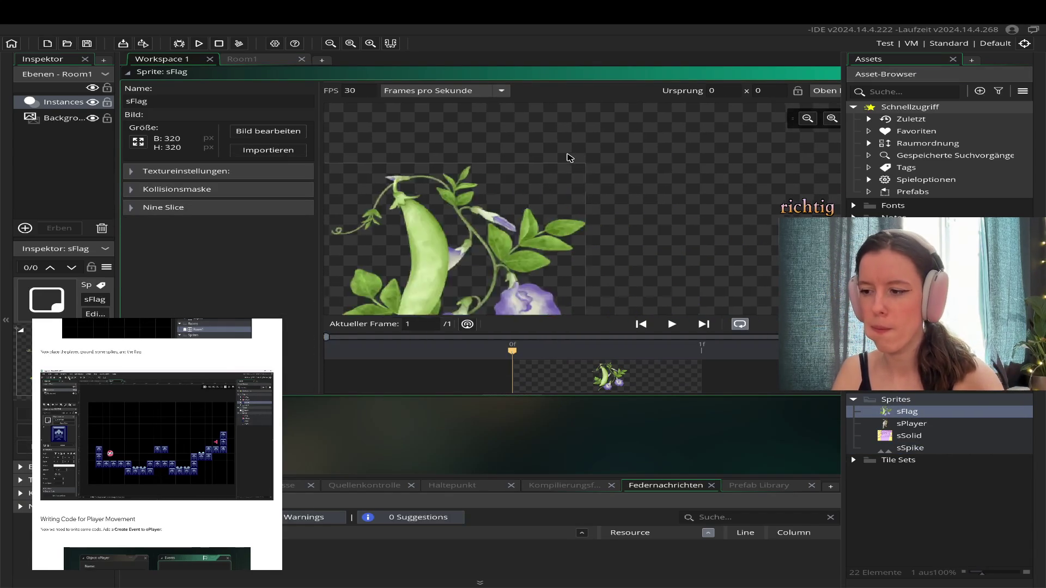
scroll(642, 398, right, 5)
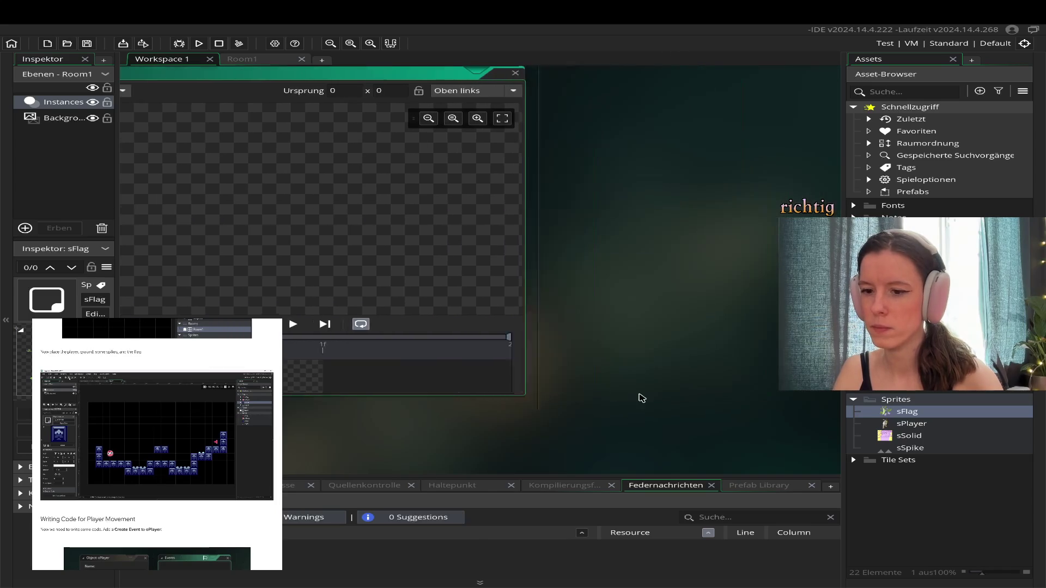
click(435, 73)
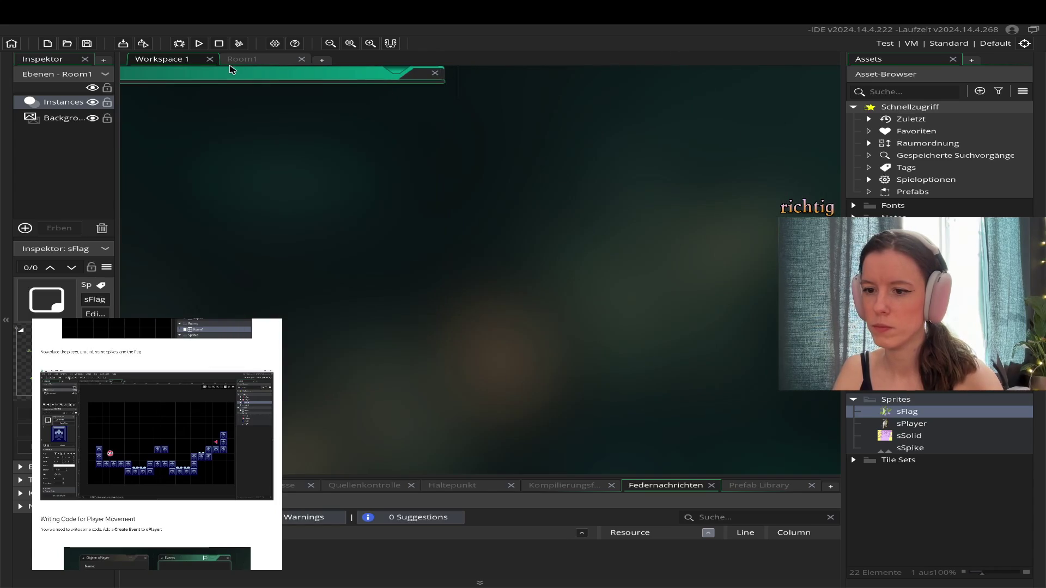
click(242, 59)
drag(905, 412, 665, 237)
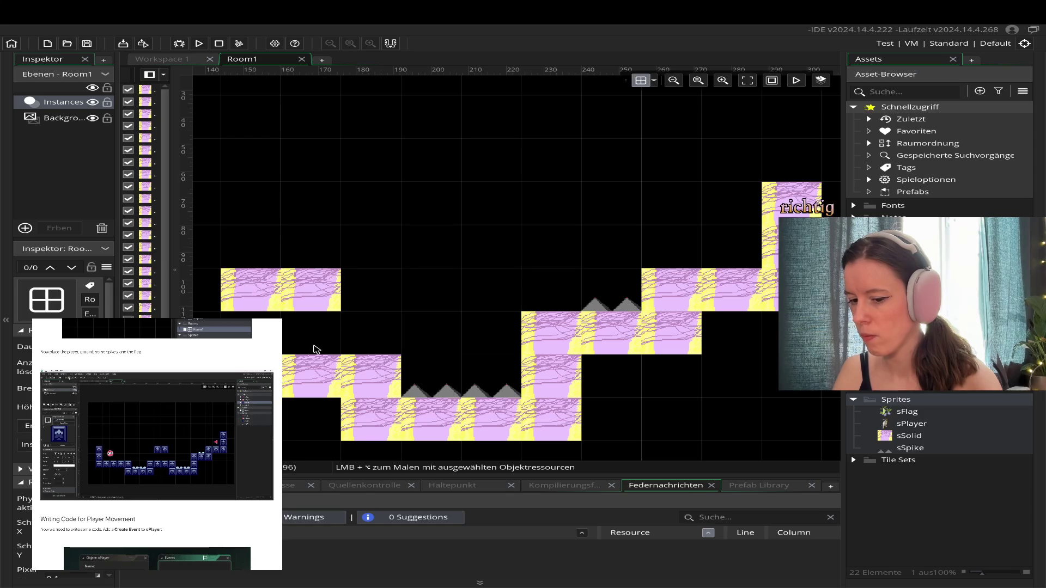
- Move the flag instance toward the right side of Room1 with the view zoomed out
scroll(607, 399, up, 2)
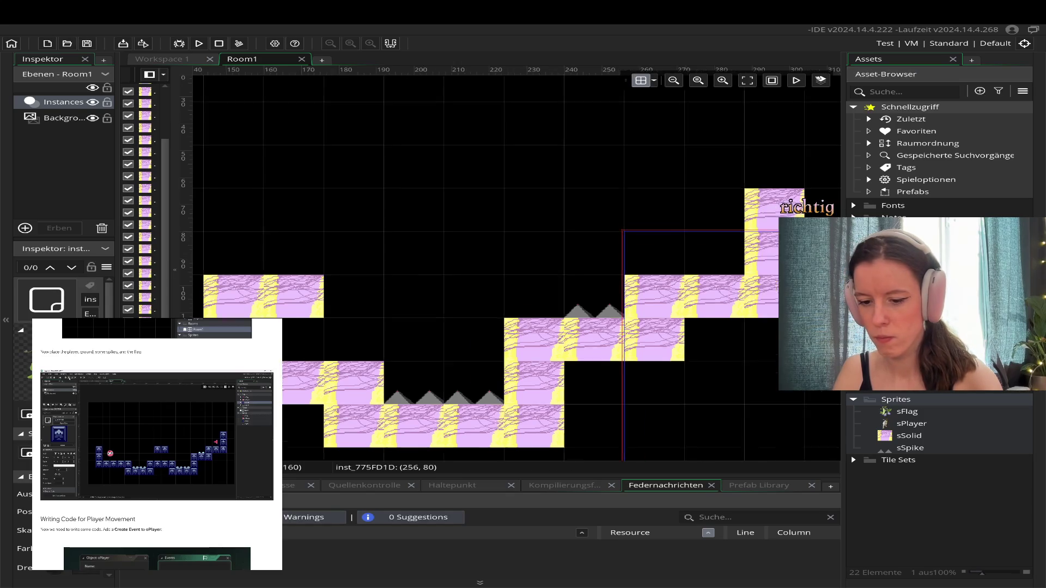
double_click(608, 400)
scroll(607, 400, up, 3)
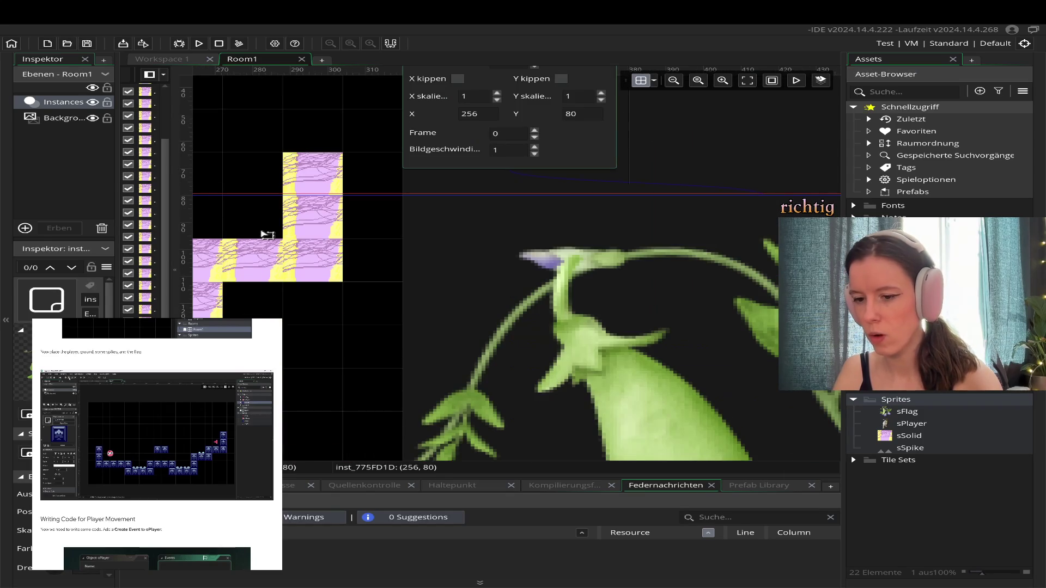
key(ctrl+z)
mouse_move(473, 336)
mouse_down()
mouse_move(530, 311)
mouse_move(712, 316)
mouse_up()
scroll(545, 358, down, 1)
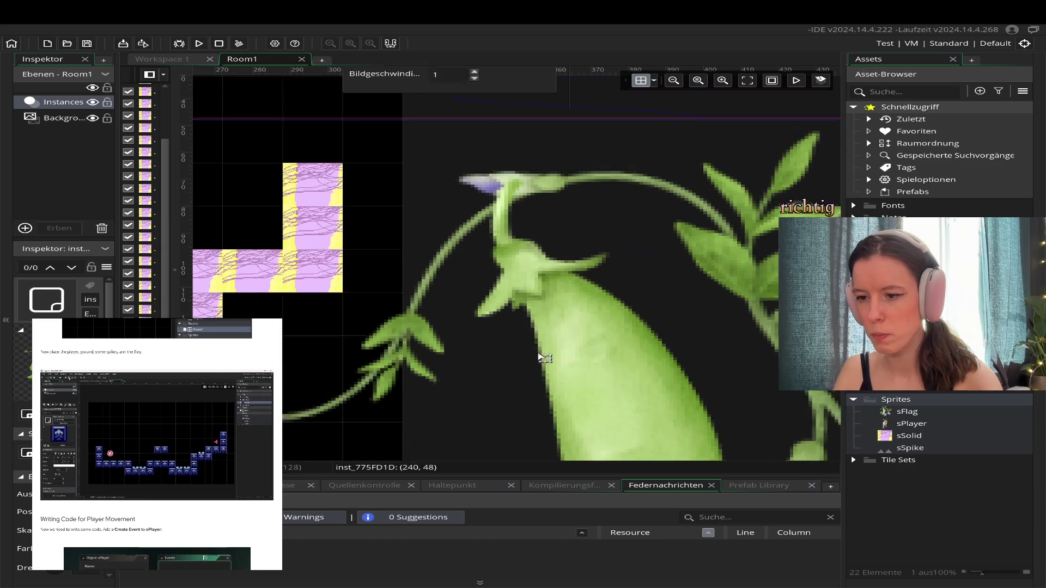
scroll(545, 358, up, 4)
scroll(545, 358, up, 2)
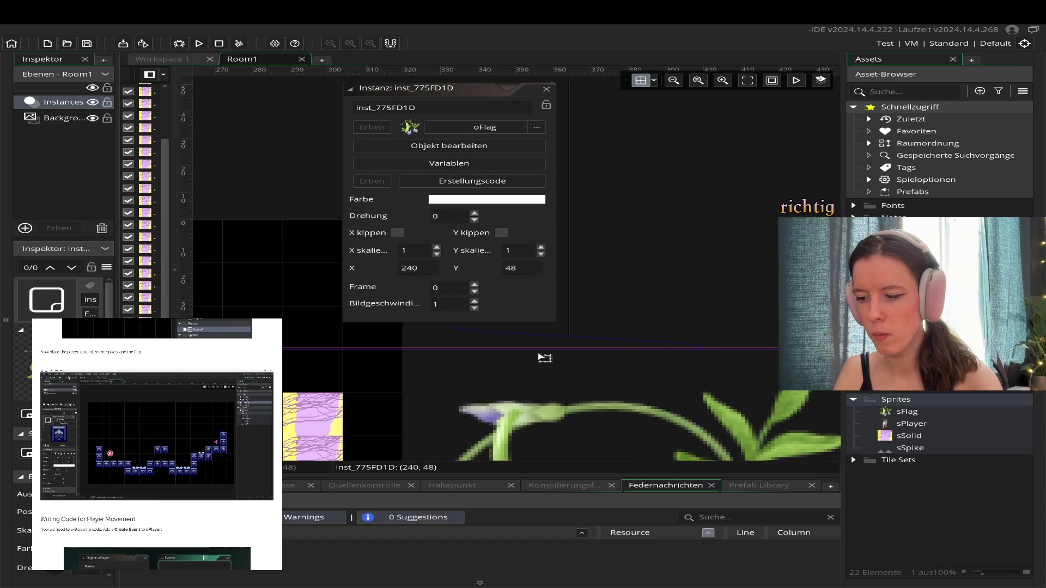
click(681, 81)
click(681, 81)
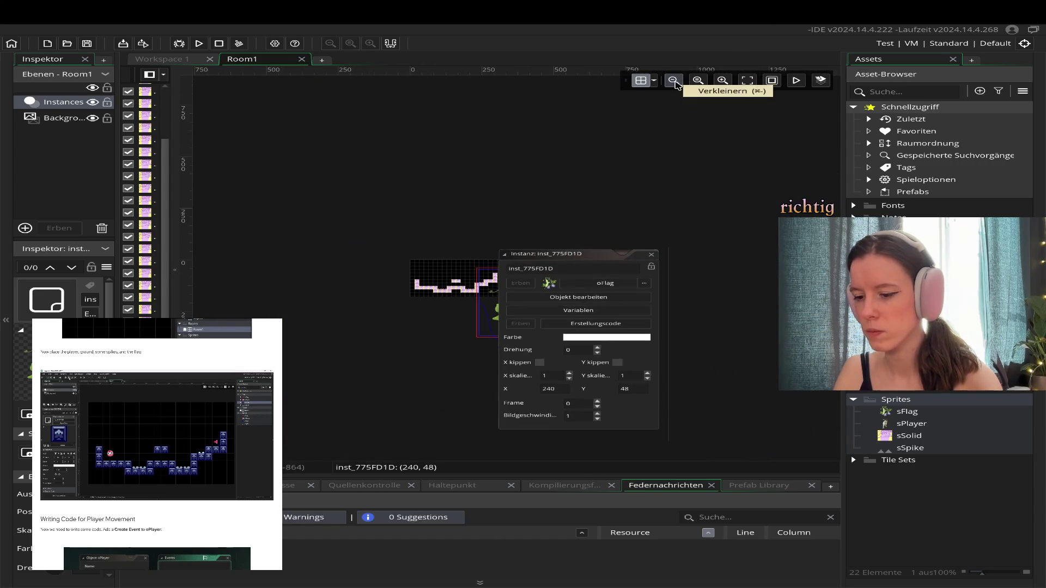
click(653, 257)
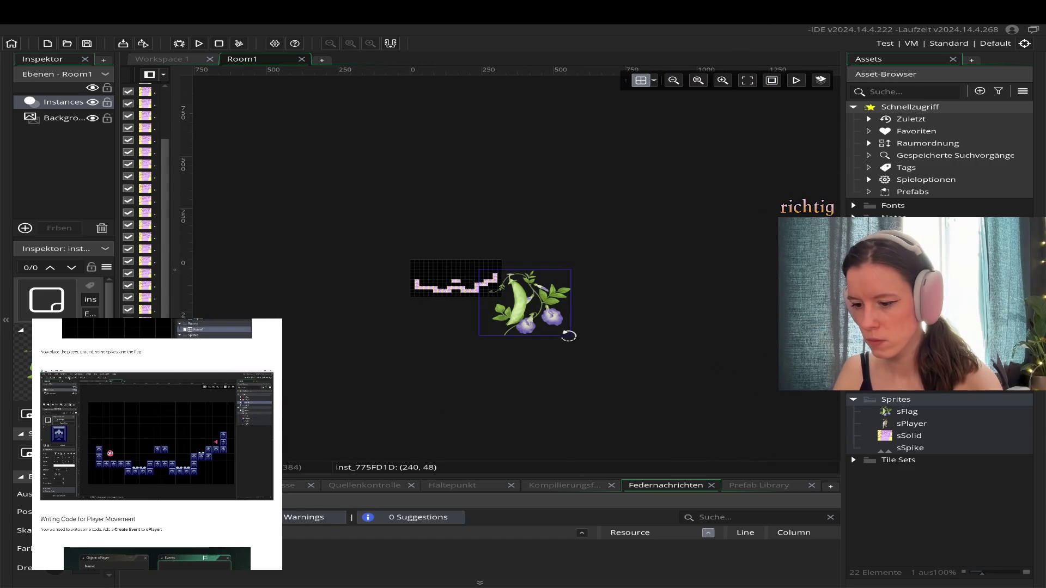
- Shrink the flag onto the top-right step at (272, 80) and centre the level
drag(572, 336, 517, 302)
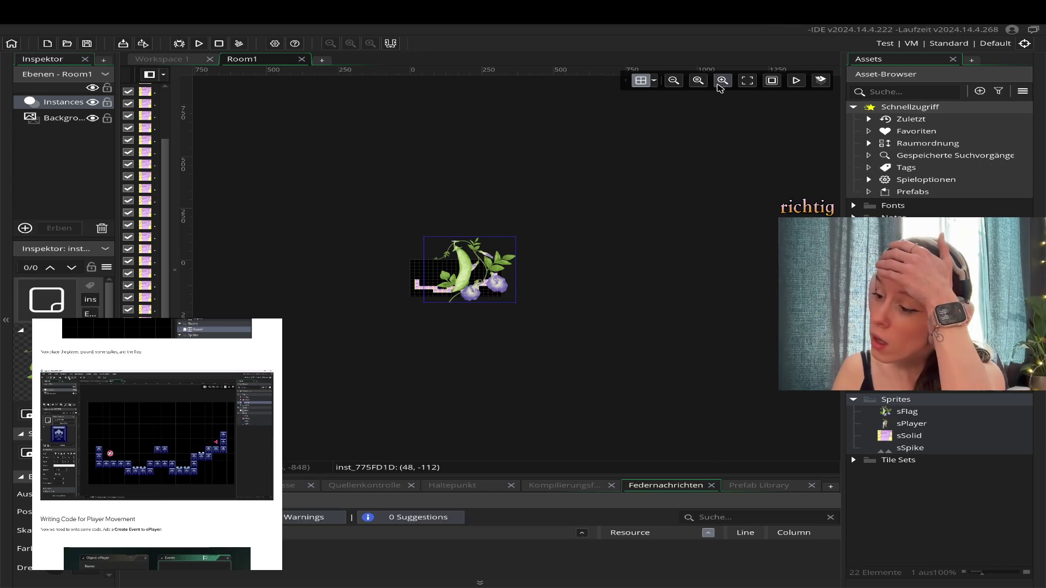
click(720, 86)
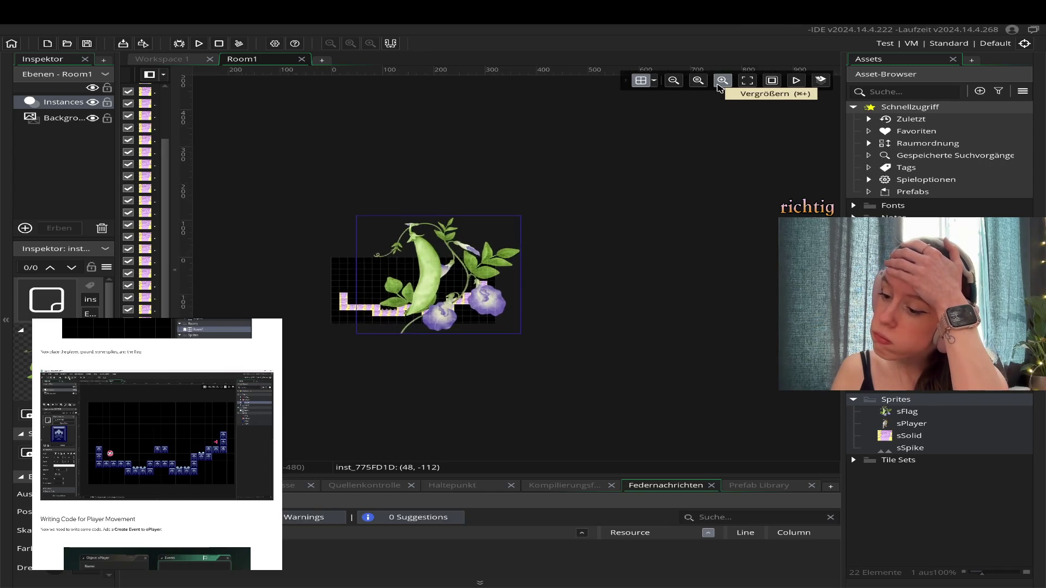
click(720, 82)
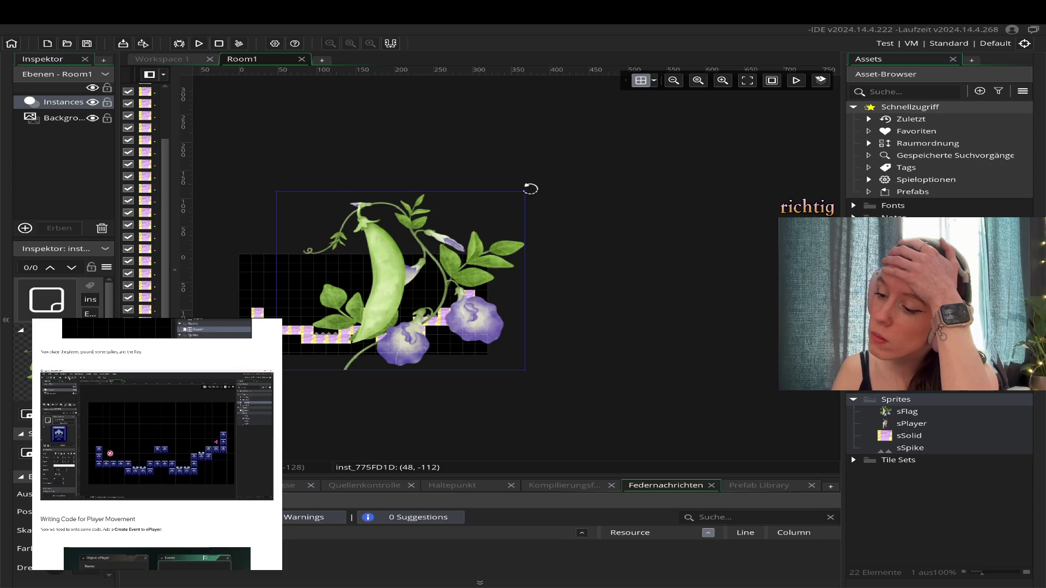
mouse_move(527, 190)
mouse_down()
mouse_move(474, 215)
mouse_move(296, 355)
mouse_move(458, 305)
mouse_up()
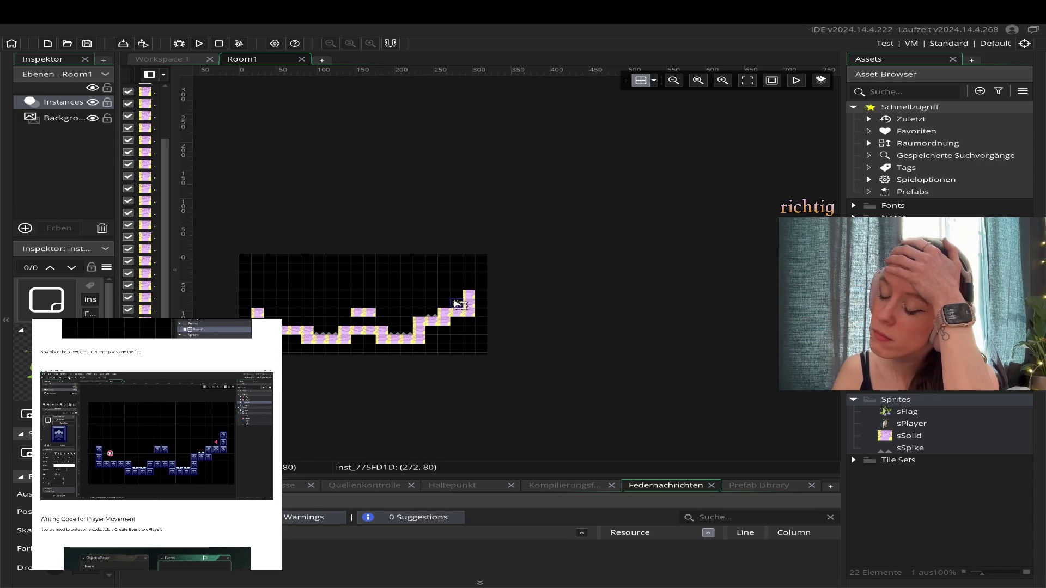
click(747, 80)
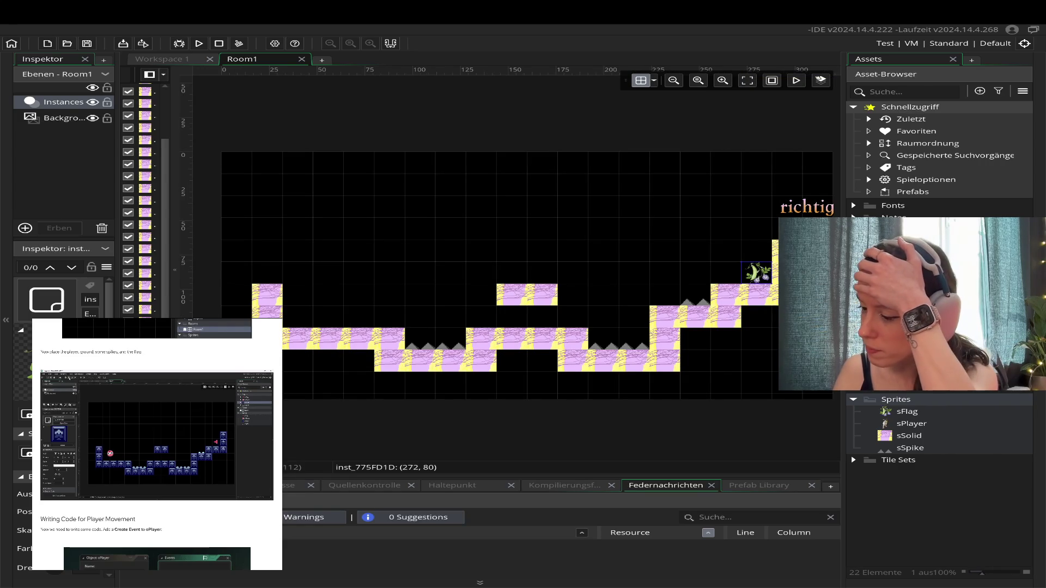
- Place a player cat instance in Room1 and drag it lower and further left
click(866, 113)
click(457, 268)
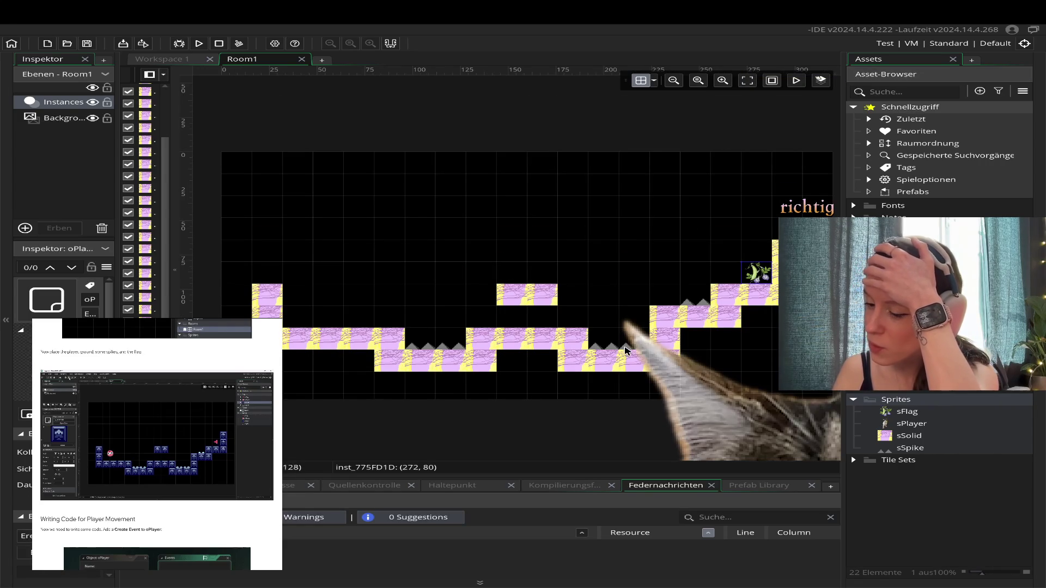
scroll(481, 209, down, 2)
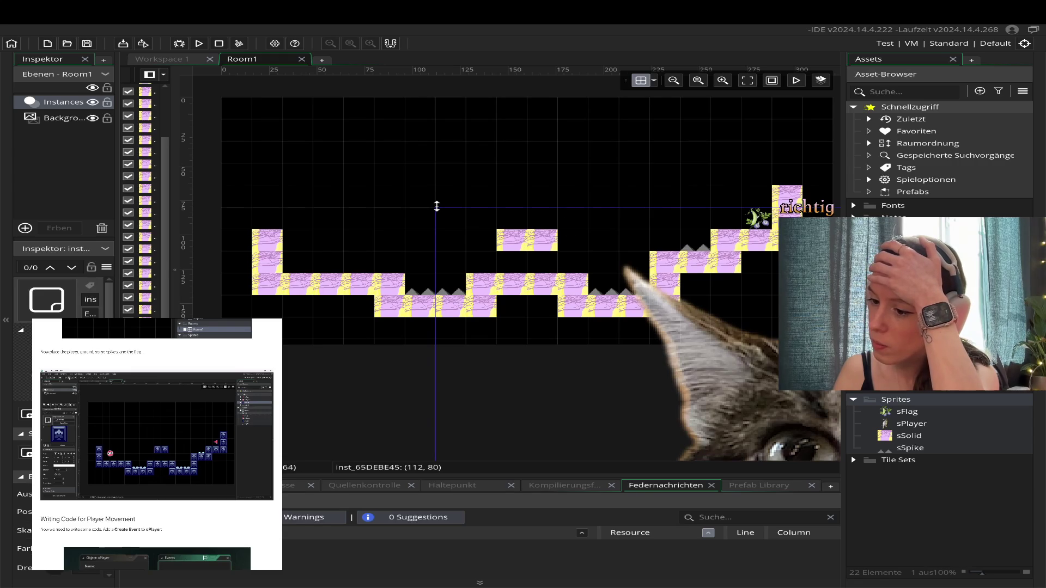
mouse_move(457, 259)
mouse_down()
mouse_move(163, 286)
mouse_move(238, 274)
mouse_up()
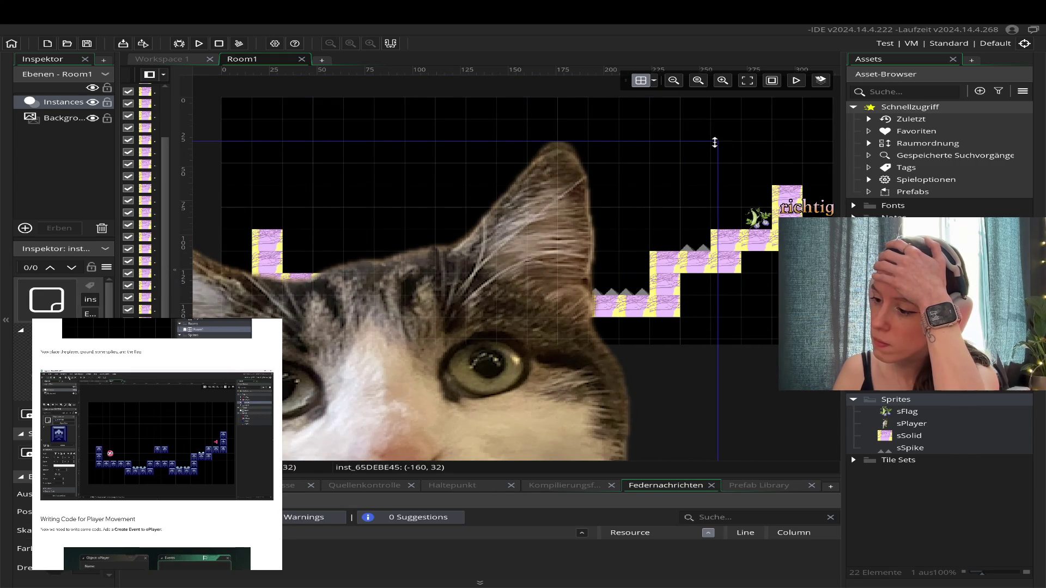
drag(641, 168, 711, 273)
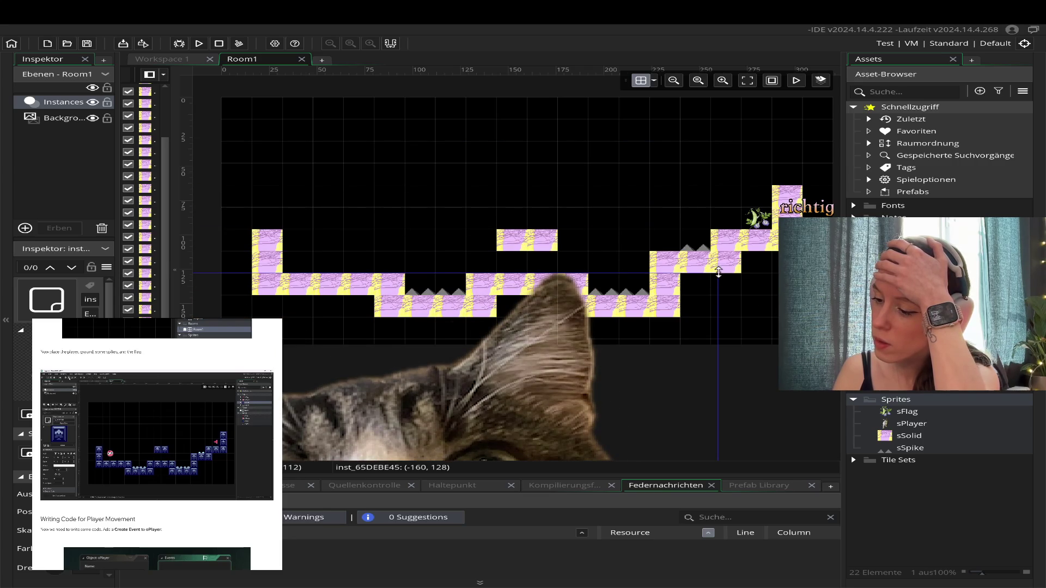
mouse_move(717, 273)
mouse_down()
mouse_move(457, 420)
mouse_move(444, 417)
mouse_move(448, 392)
mouse_up()
- Pan and zoom the room view to see the whole level
scroll(447, 392, down, 2)
scroll(447, 392, down, 5)
mouse_move(256, 265)
mouse_down()
mouse_move(612, 250)
mouse_move(643, 205)
mouse_up()
scroll(643, 206, up, 5)
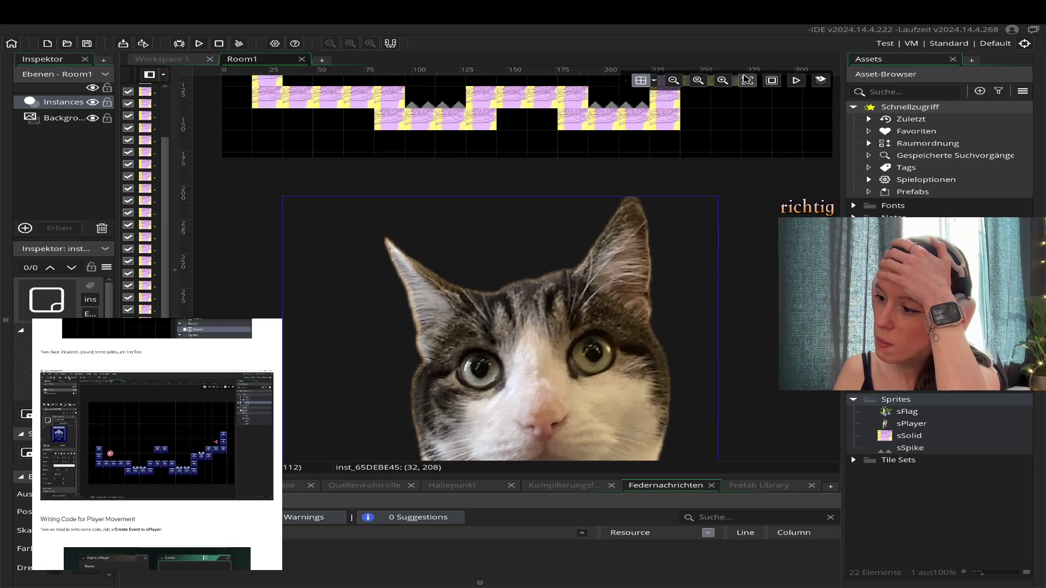
click(722, 80)
click(722, 81)
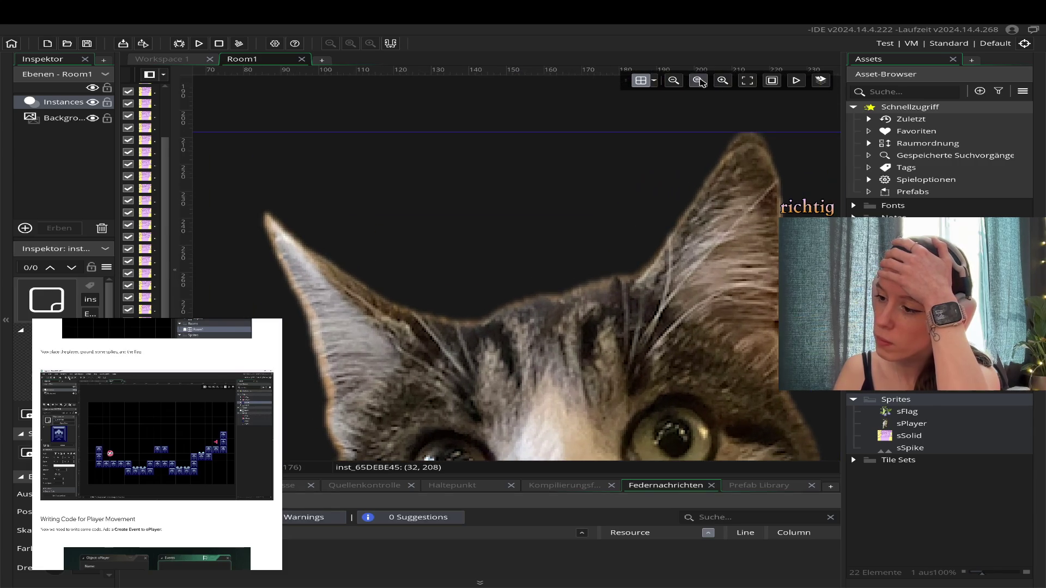
click(673, 80)
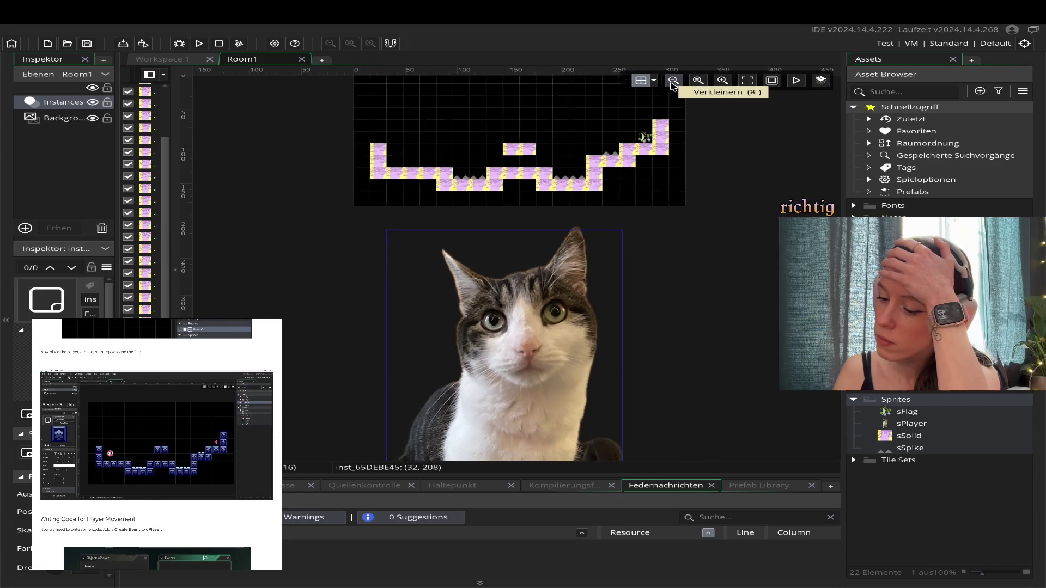
click(673, 80)
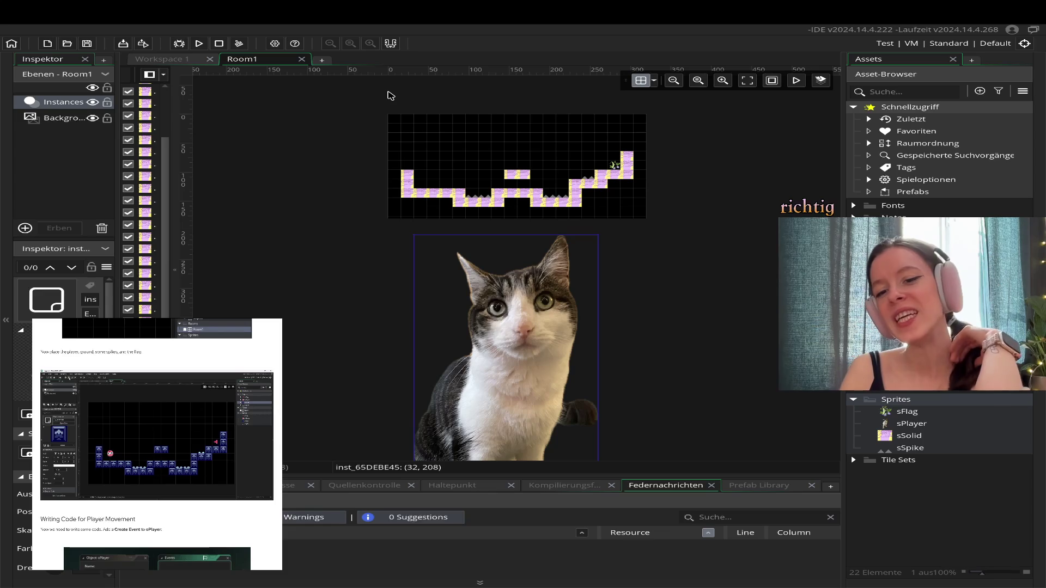
- Shrink the huge cat instance and move it to (64, 48) above the left ground
scroll(580, 242, down, 2)
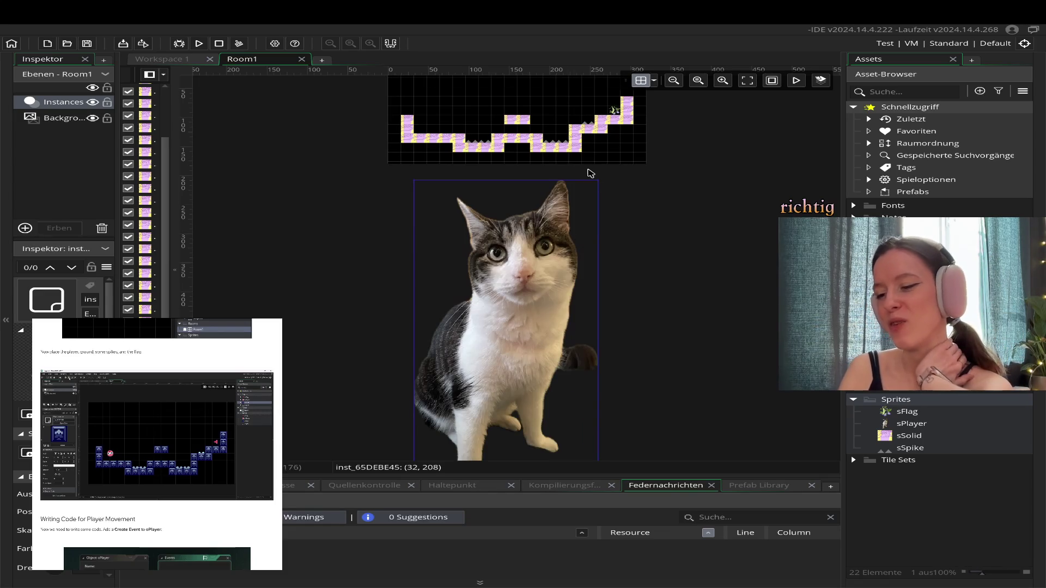
scroll(599, 184, down, 2)
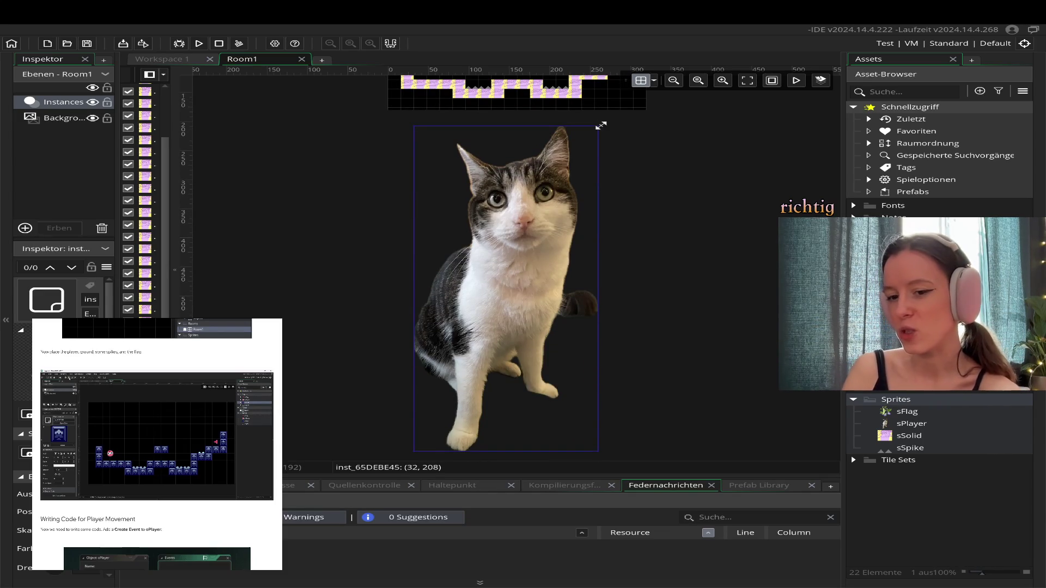
mouse_move(602, 125)
mouse_down()
mouse_move(521, 301)
mouse_move(461, 397)
mouse_move(479, 176)
mouse_up()
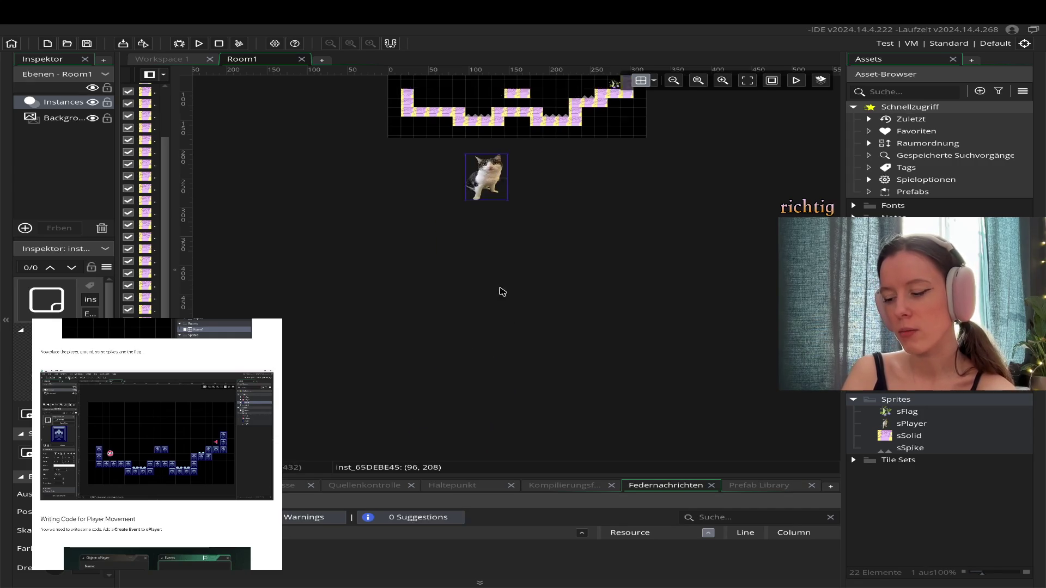
scroll(499, 289, up, 5)
drag(499, 325, 475, 222)
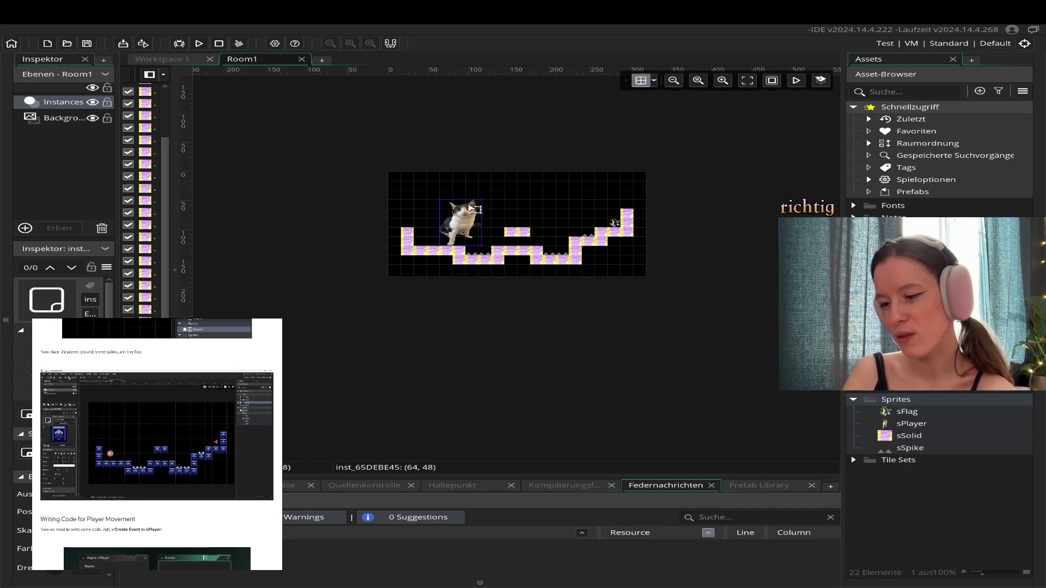
- Resize the cat to about one grid cell and set it on the left ground at (32, 96)
drag(476, 201, 455, 236)
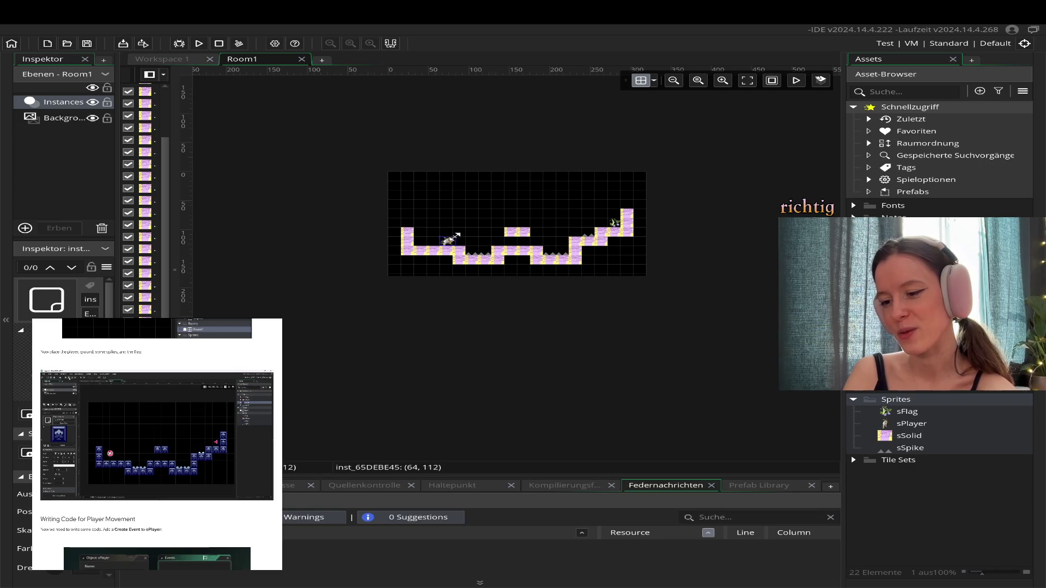
click(745, 82)
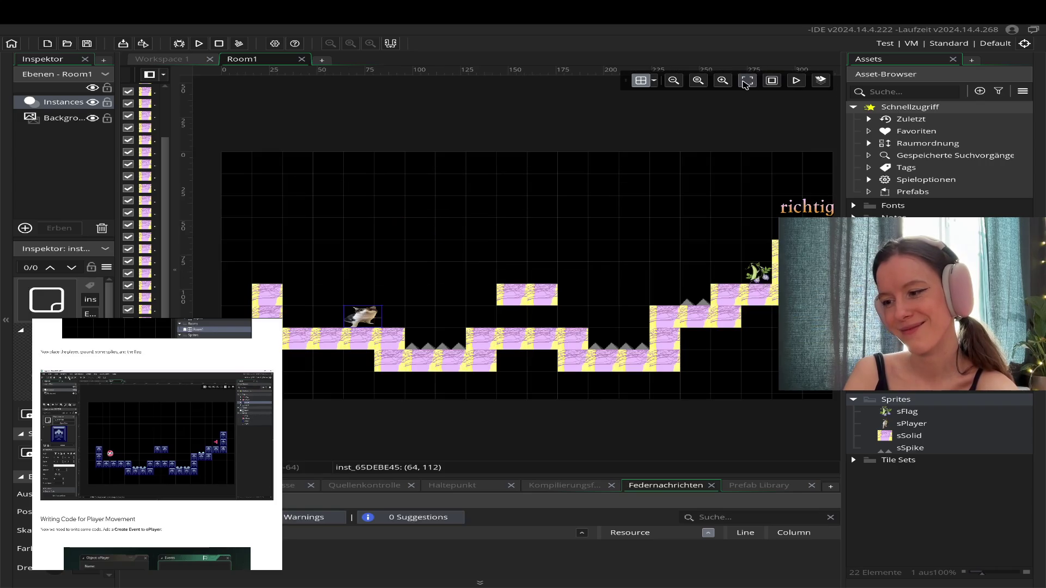
drag(364, 324, 301, 327)
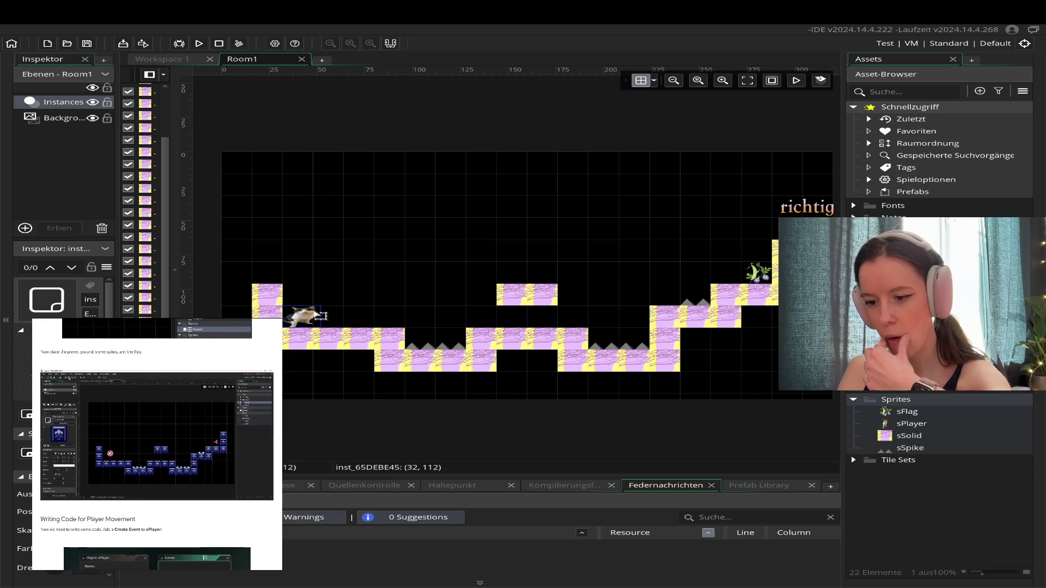
drag(318, 318, 333, 306)
key(ctrl+z)
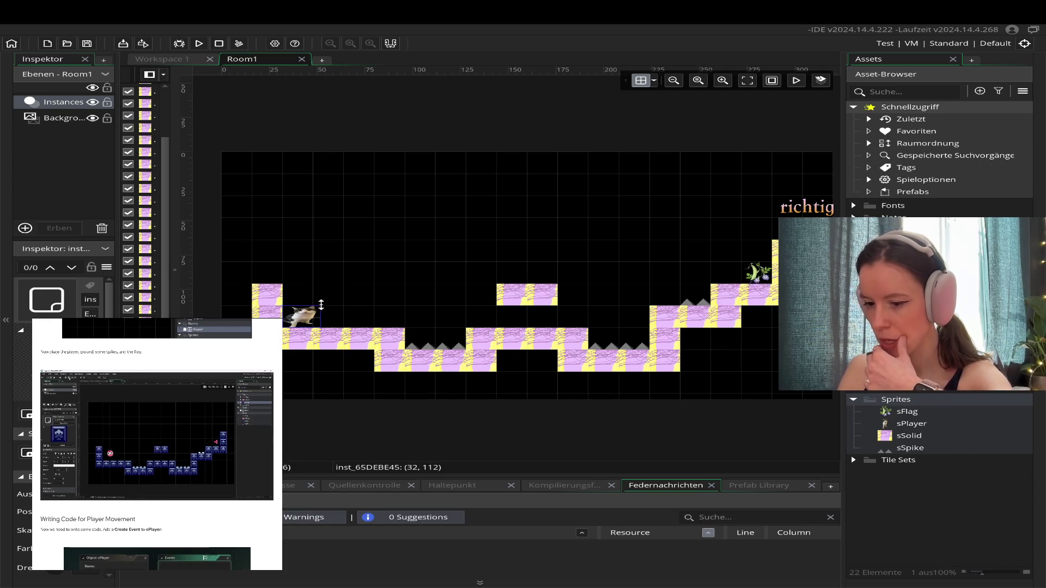
drag(336, 295, 340, 293)
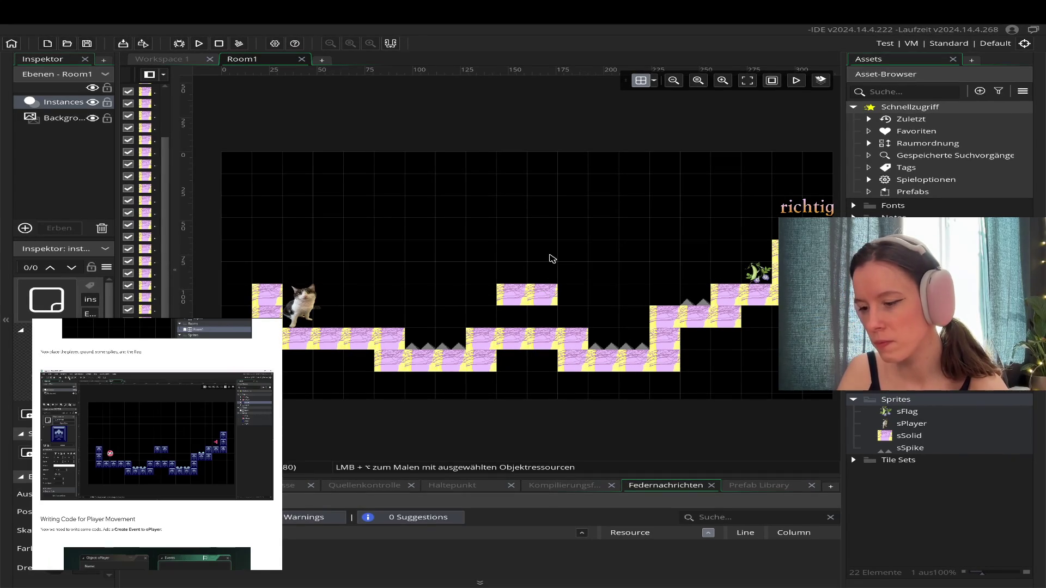
- Create a blank 64×64 sprite, Sprite5, from the Asset Browser, cancelling the scripting-language prompt
right_click(890, 487)
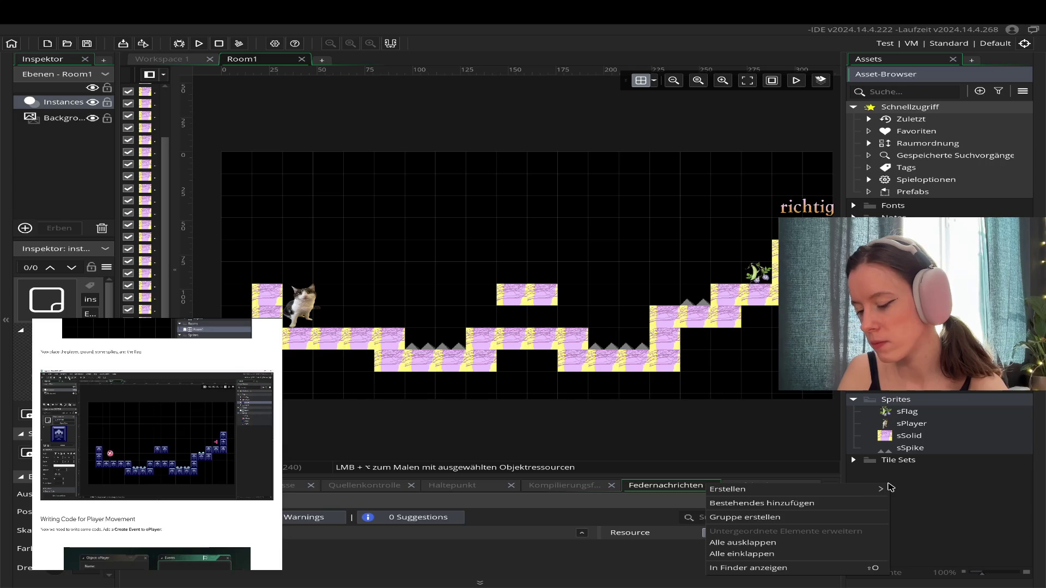
click(892, 480)
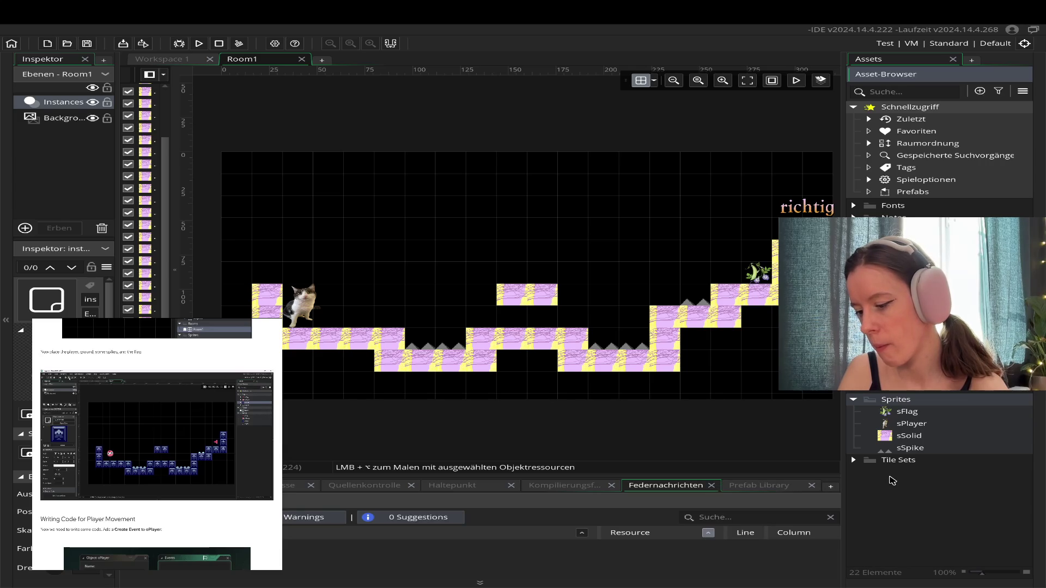
right_click(892, 481)
mouse_move(878, 485)
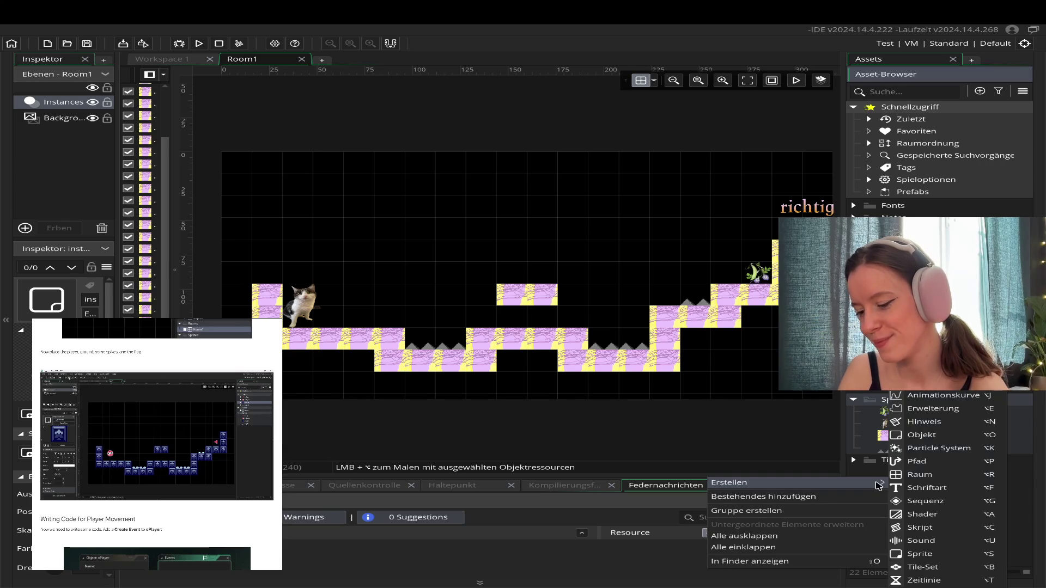
click(921, 528)
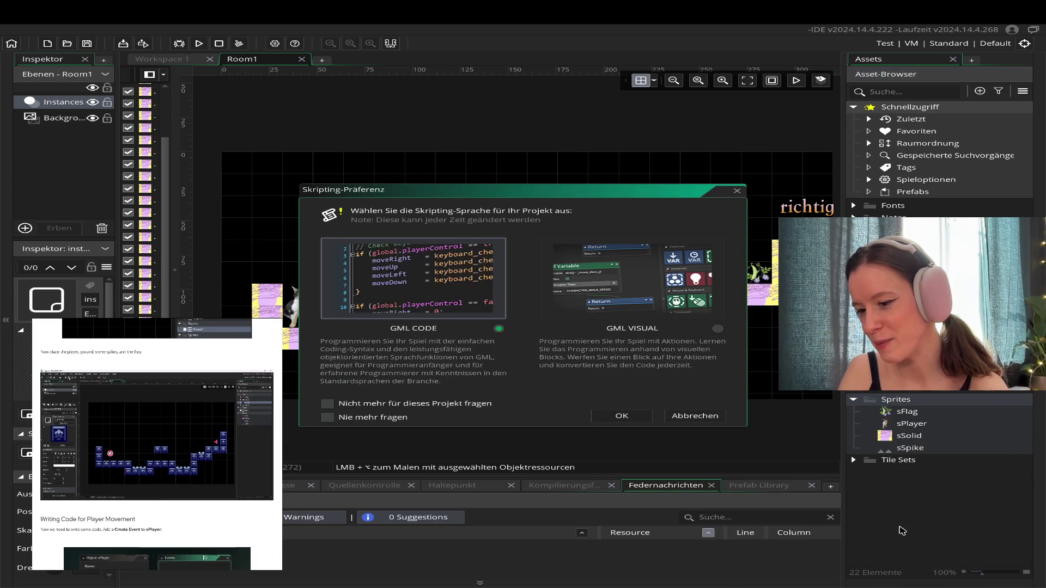
click(699, 417)
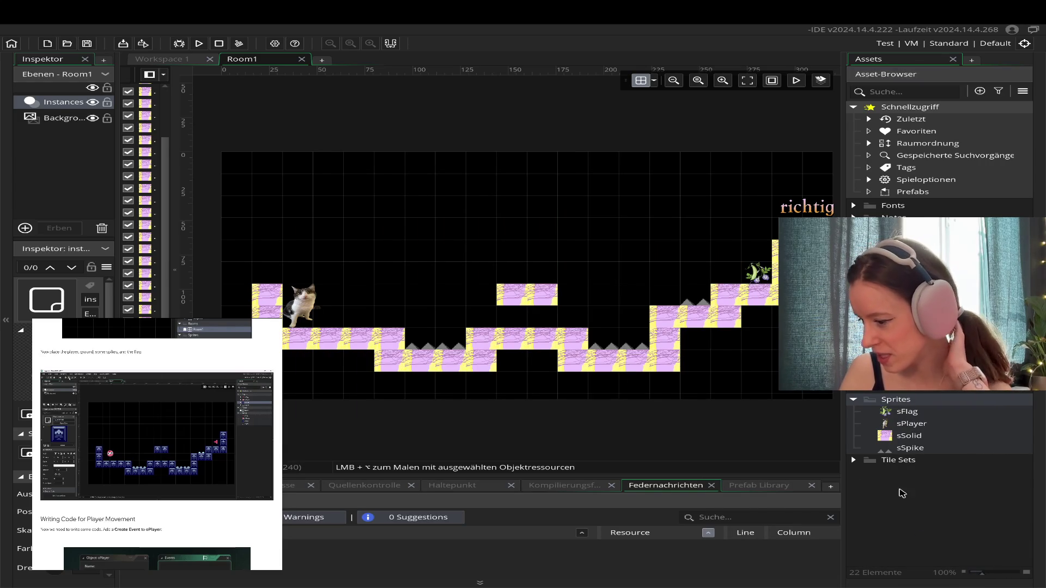
right_click(897, 492)
mouse_move(796, 496)
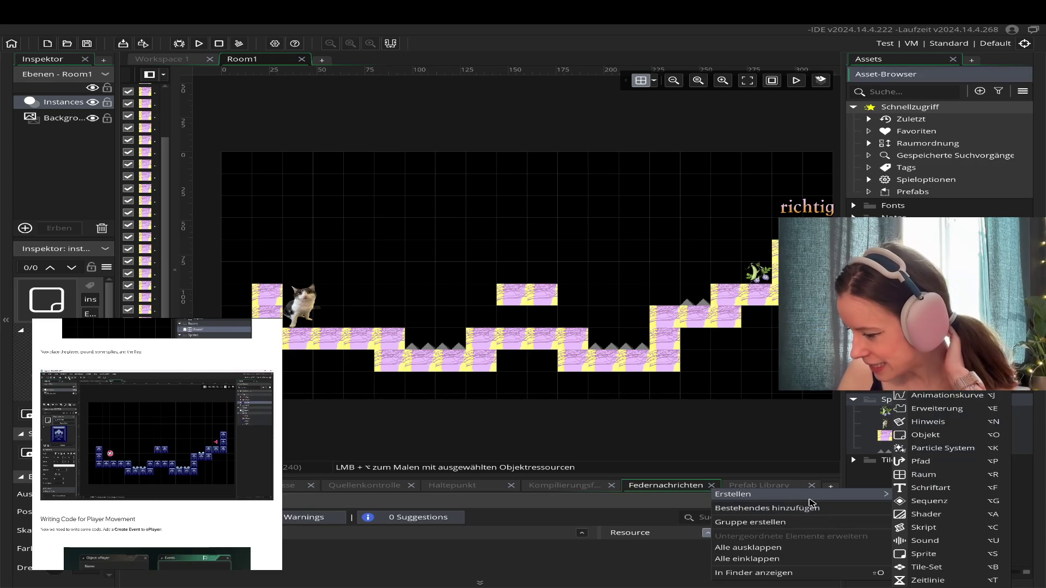
click(945, 560)
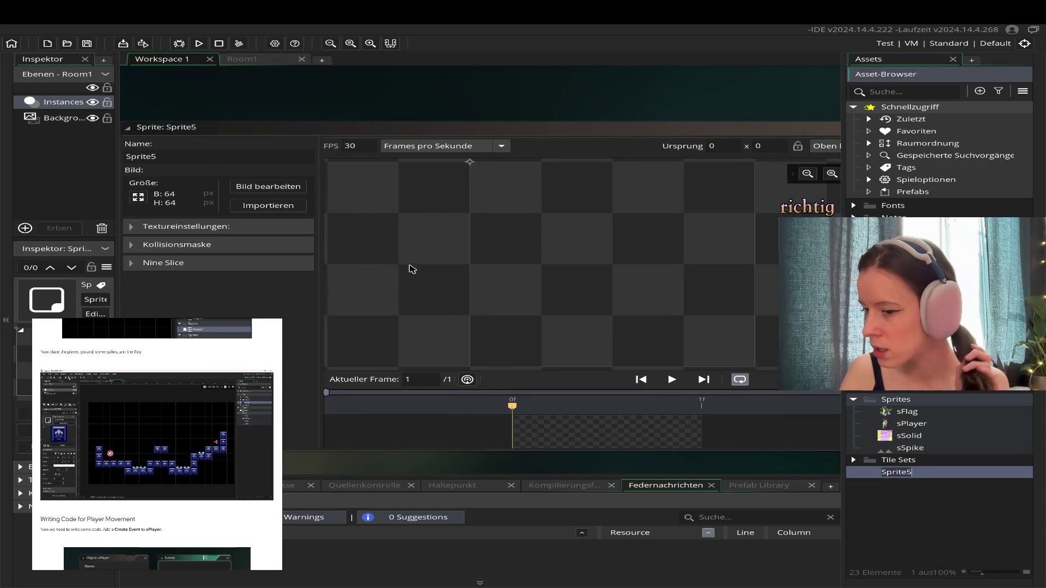
- Import the 708×800 cat image into Sprite5
click(275, 188)
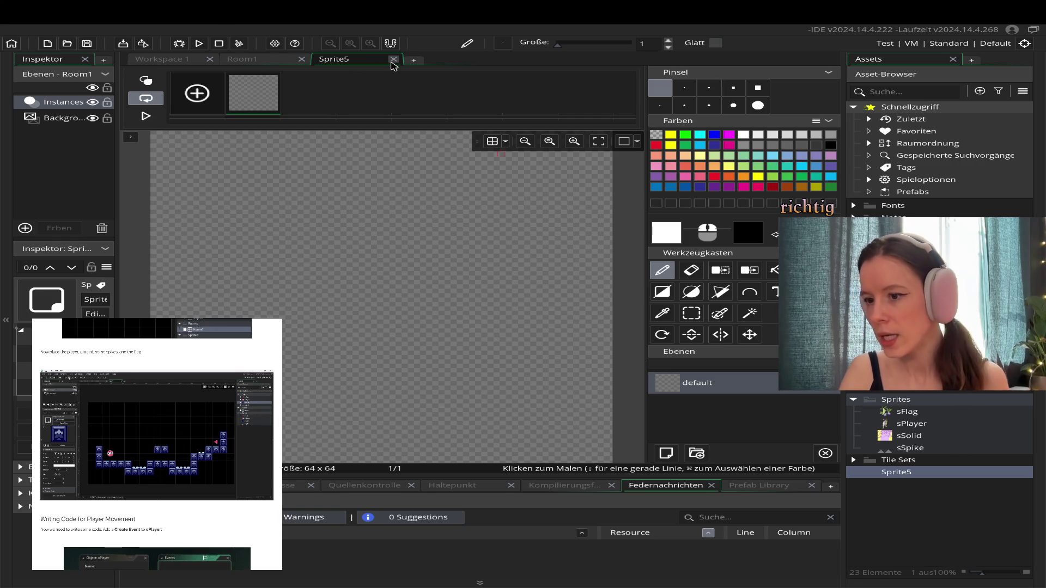
click(393, 59)
click(265, 208)
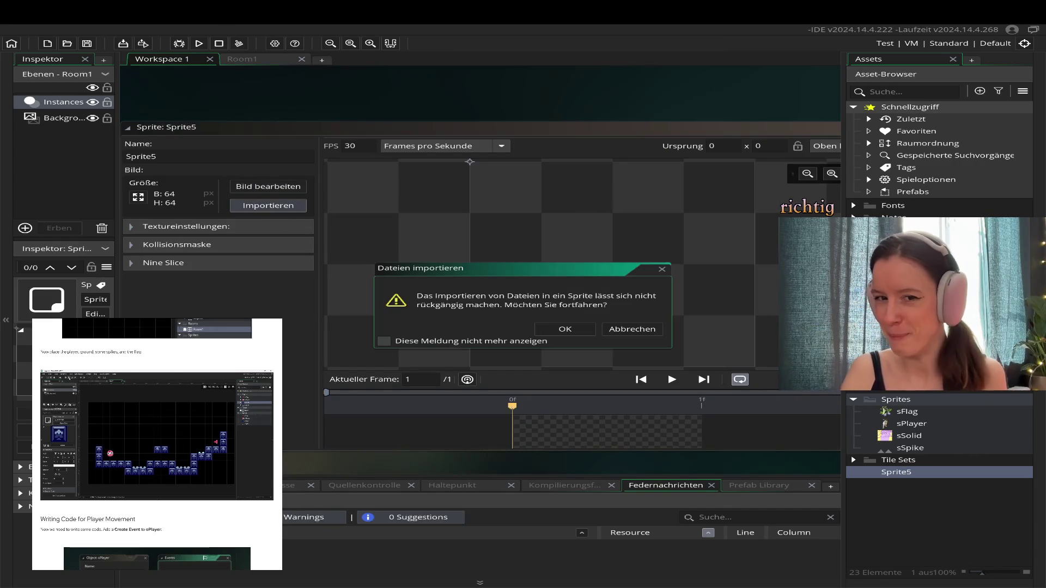
click(567, 330)
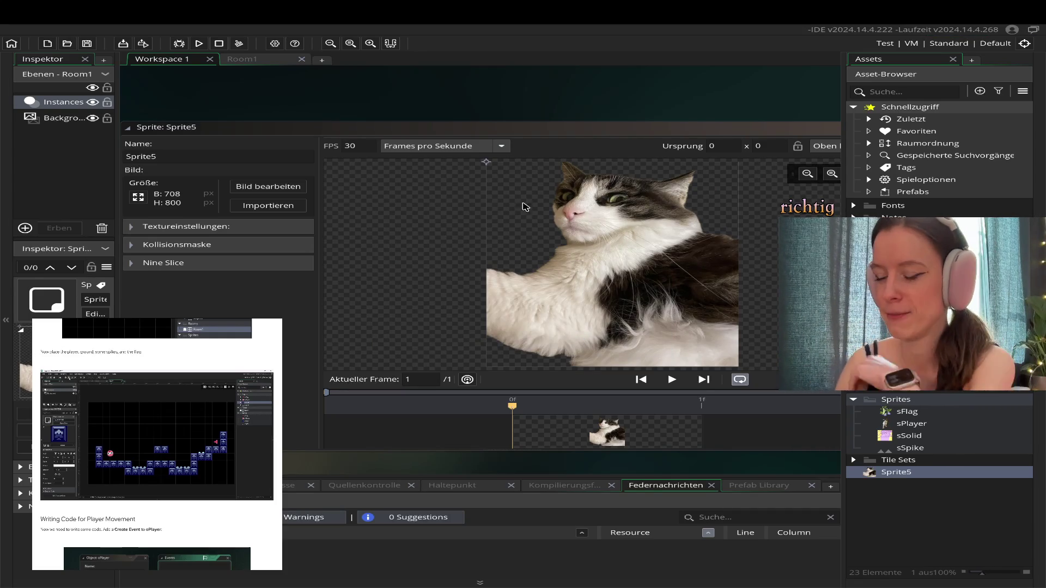
- Rename Sprite5 to sSam and file it in the Sprites folder
double_click(887, 475)
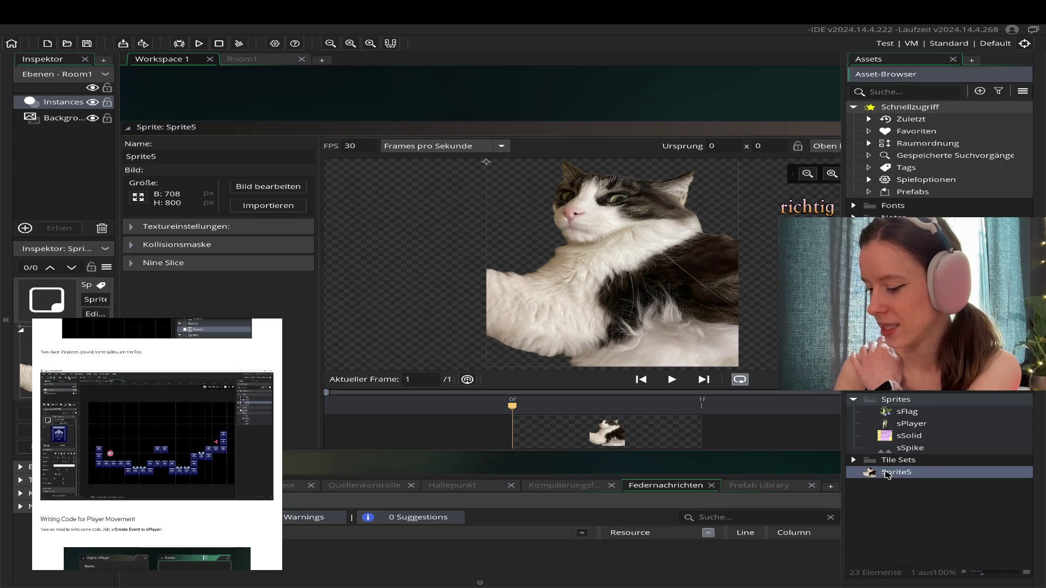
click(886, 474)
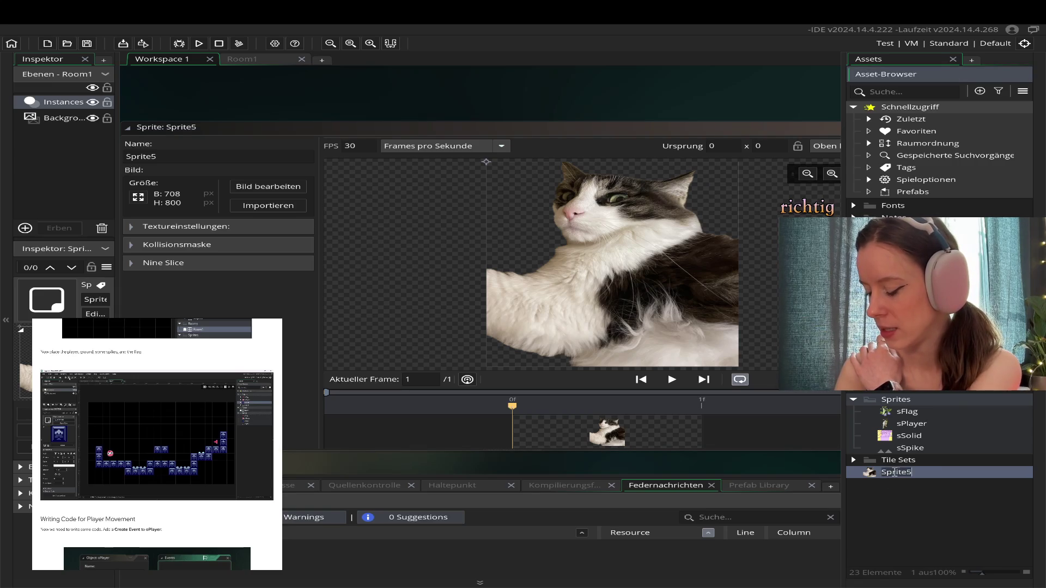
text(sSa)
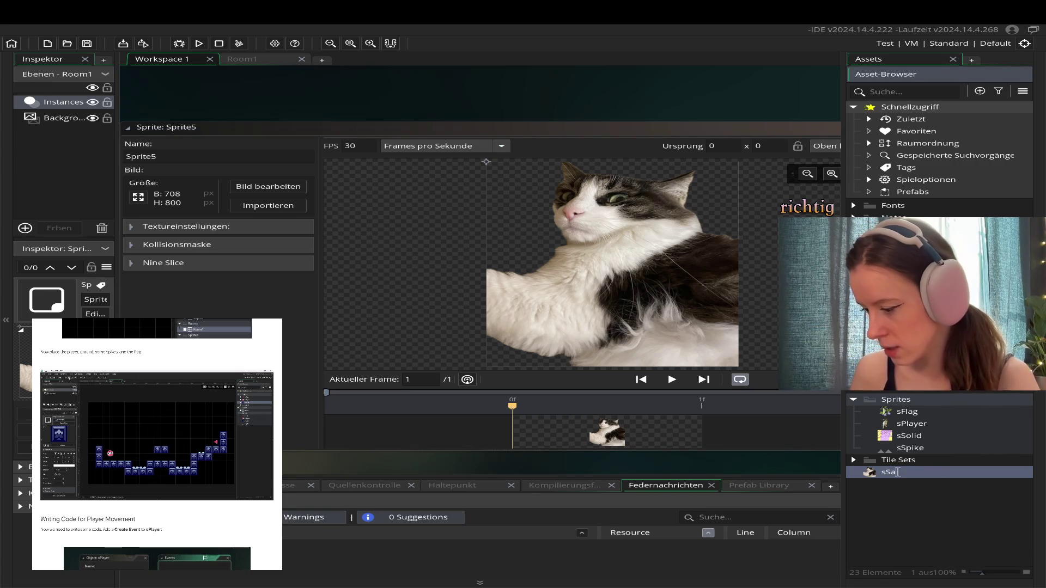
text(m)
key(Return)
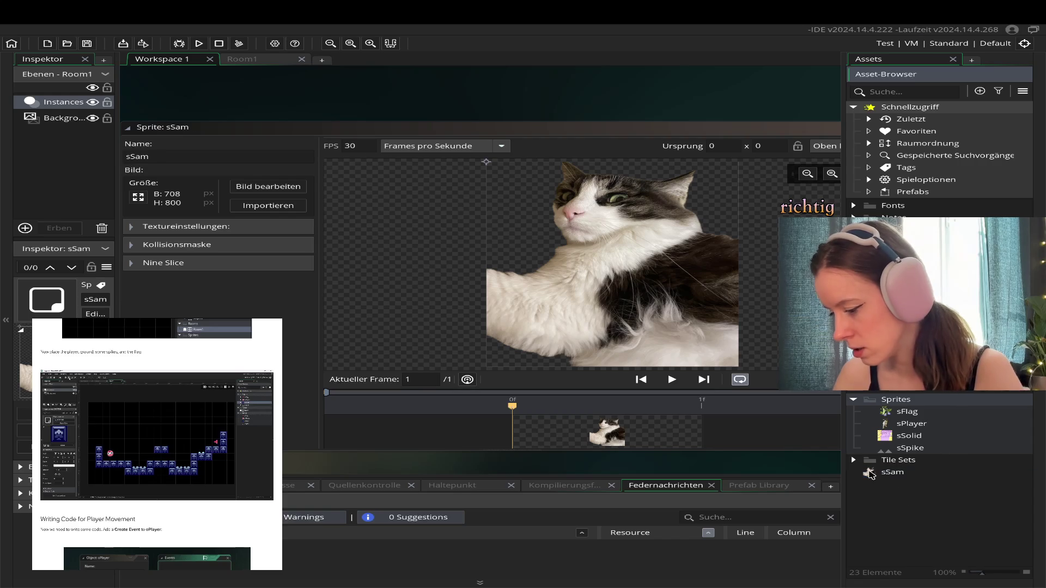
drag(894, 476, 909, 453)
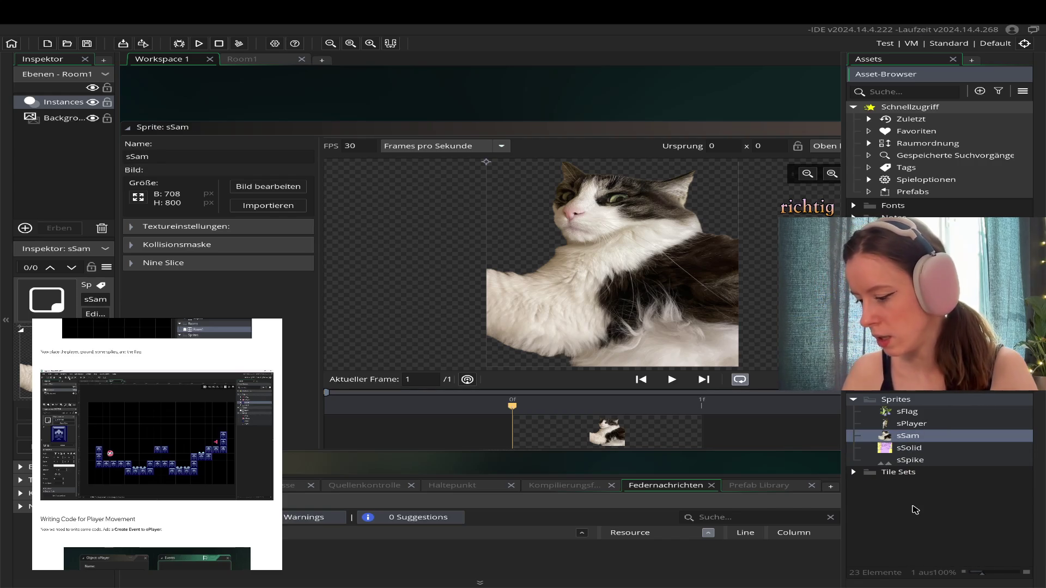
- Create a new object and assign it the sSam cat sprite
right_click(913, 507)
mouse_move(781, 421)
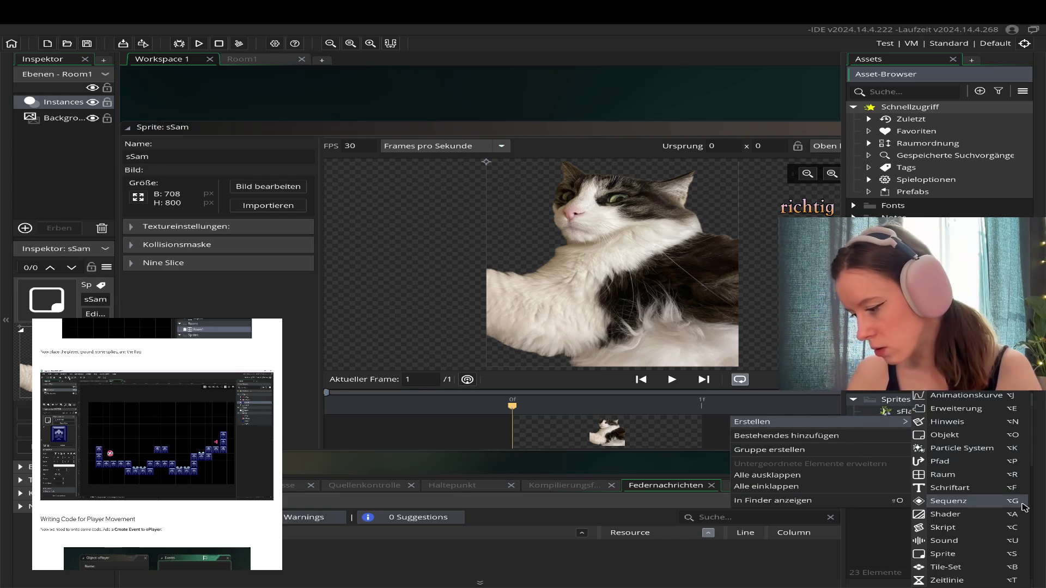
click(945, 435)
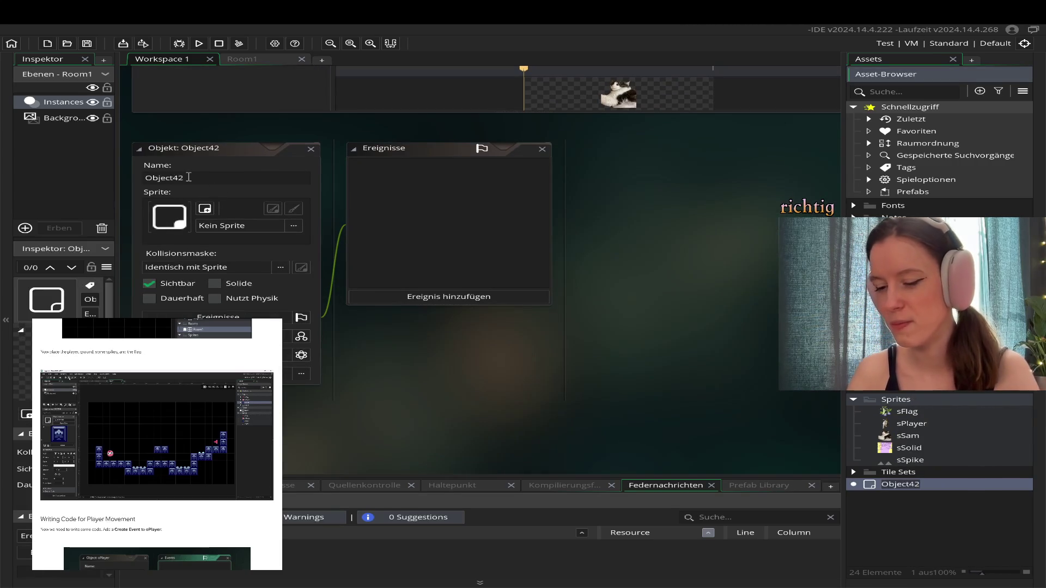
click(229, 226)
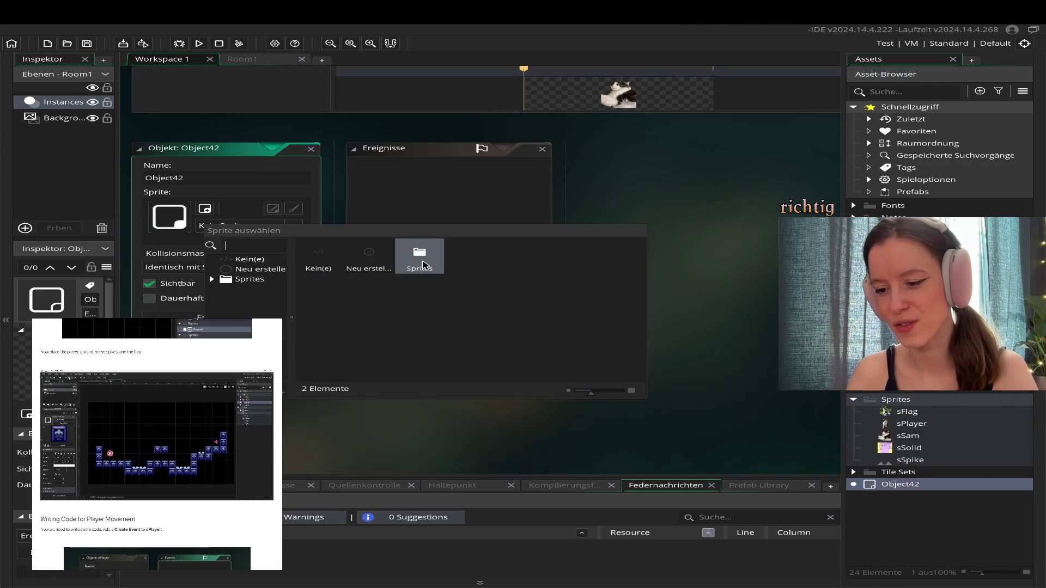
click(422, 265)
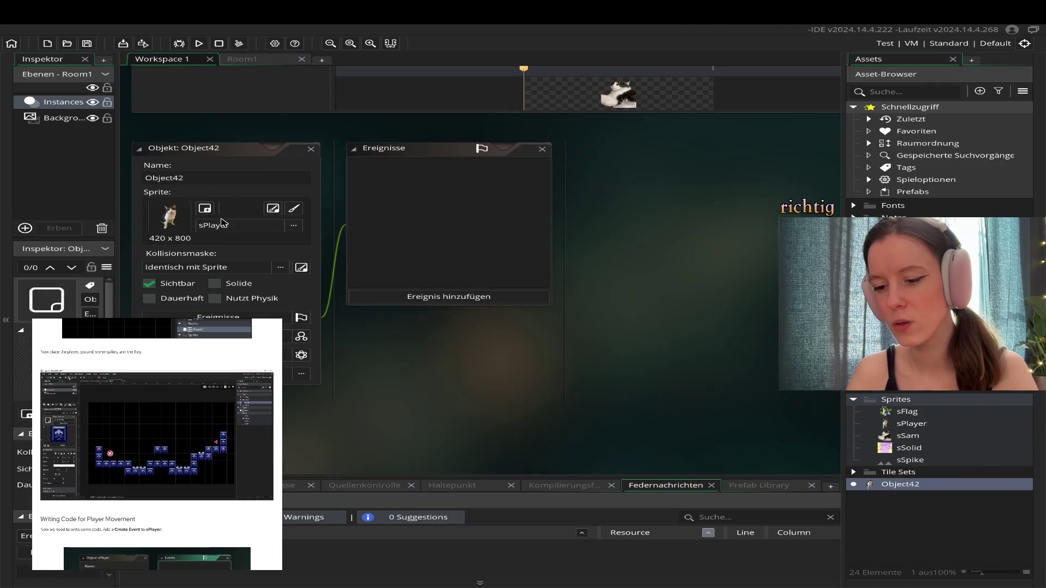
click(223, 223)
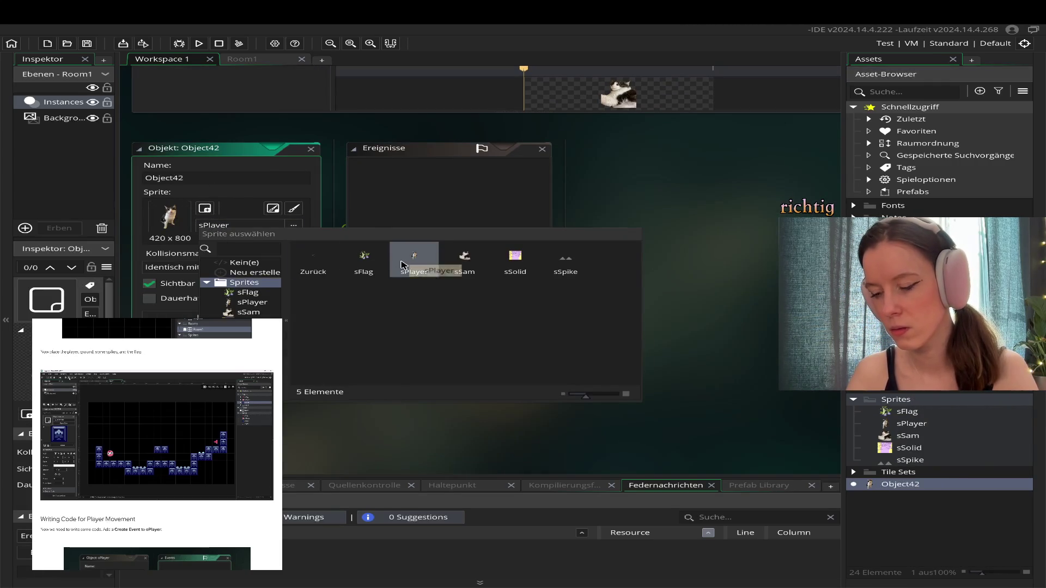
click(465, 258)
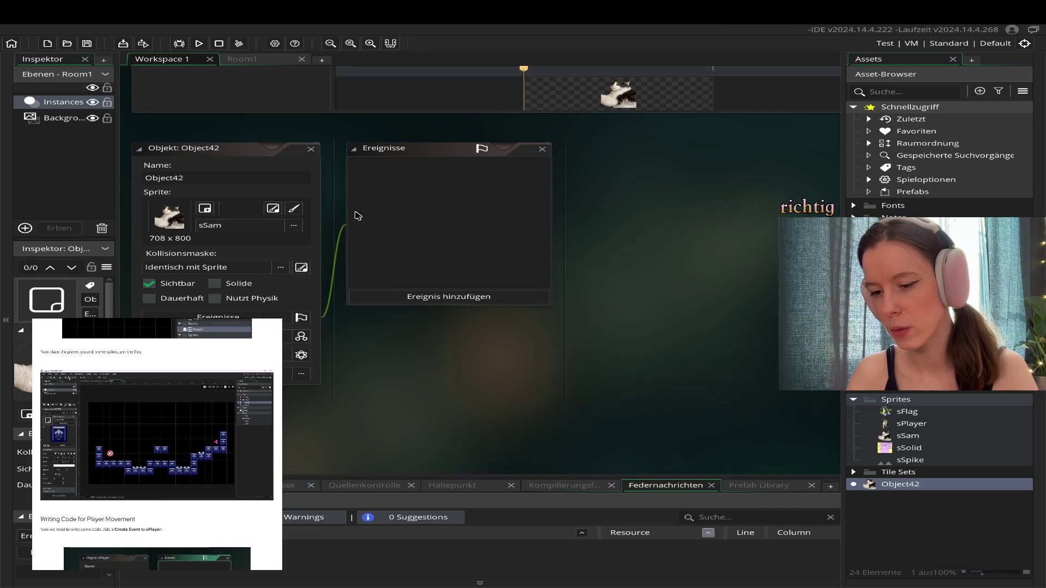
- Rename the object to oSam, close its editor and return to Room1
click(192, 177)
double_click(193, 178)
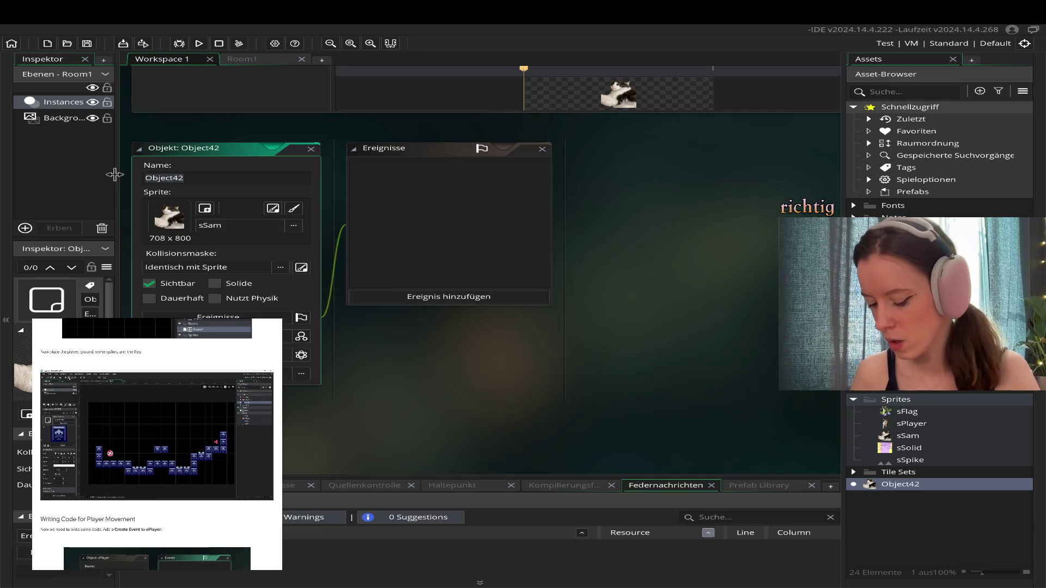
text(o)
key(Return)
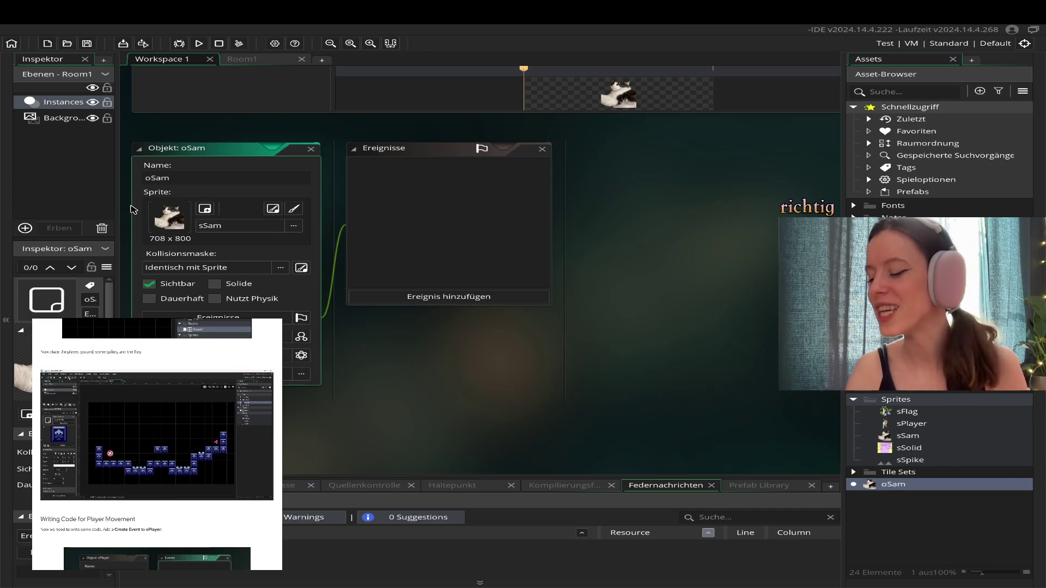
scroll(311, 325, up, 3)
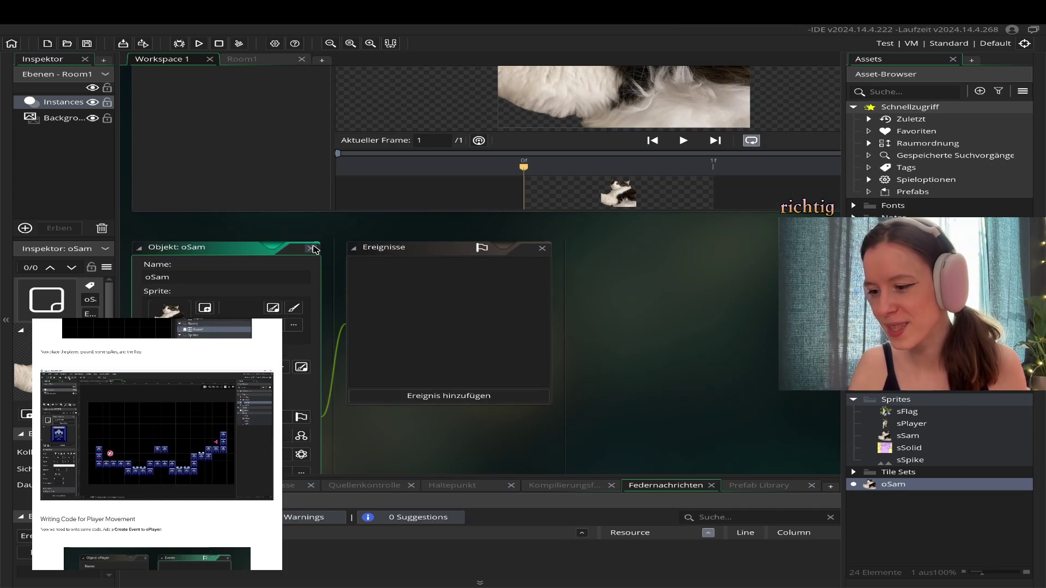
click(310, 248)
scroll(444, 324, up, 8)
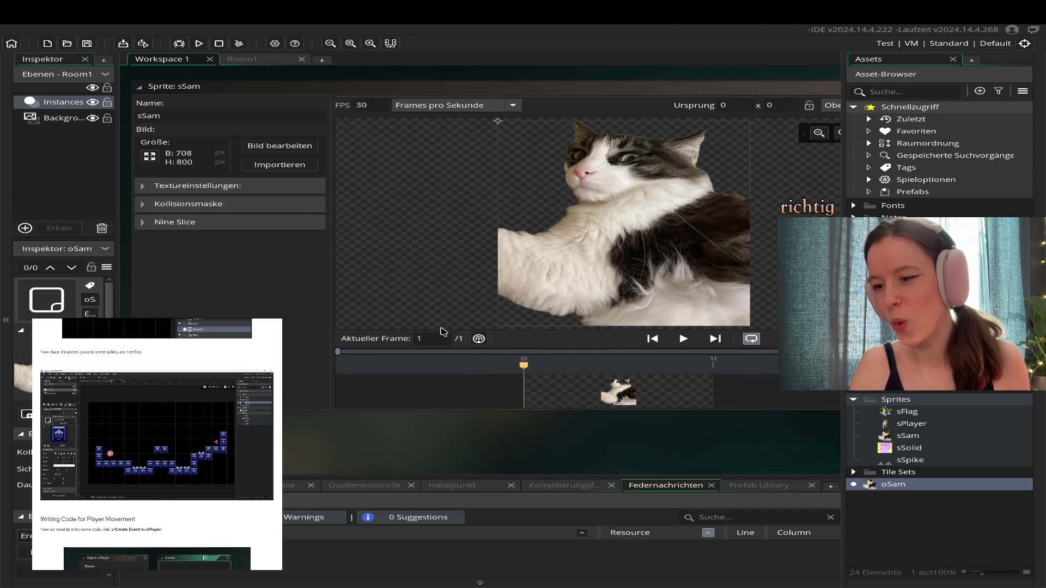
click(242, 60)
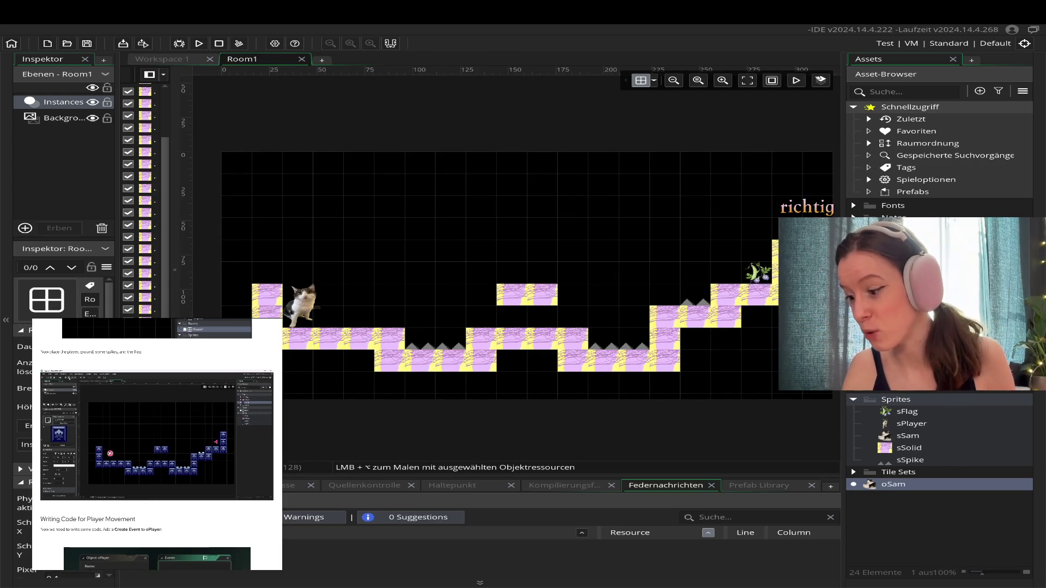
- Place an oSam cat instance in Room1 and select it
click(894, 486)
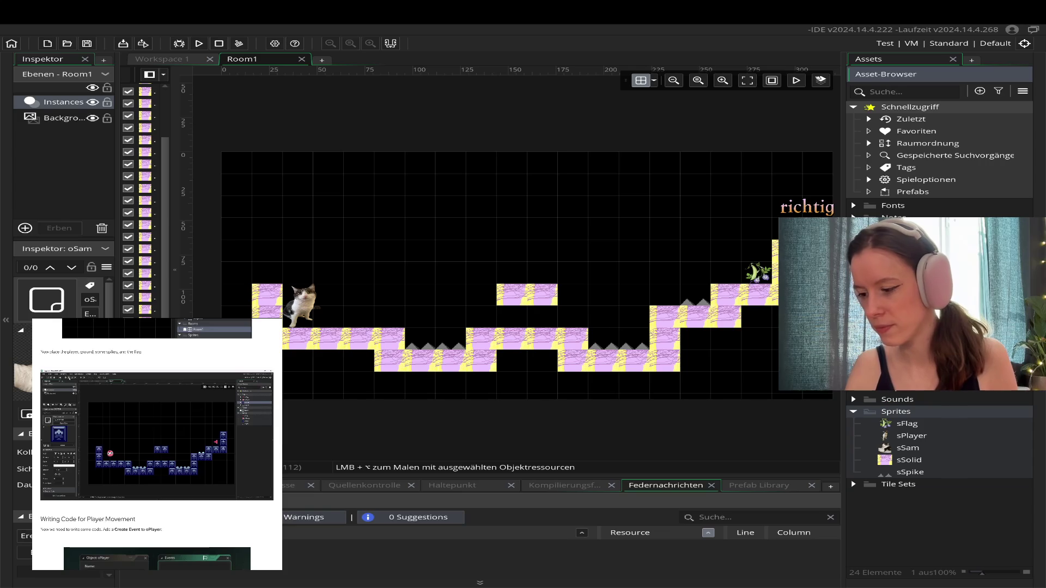
scroll(517, 450, down, 5)
scroll(539, 446, down, 2)
scroll(546, 441, up, 4)
scroll(548, 442, down, 10)
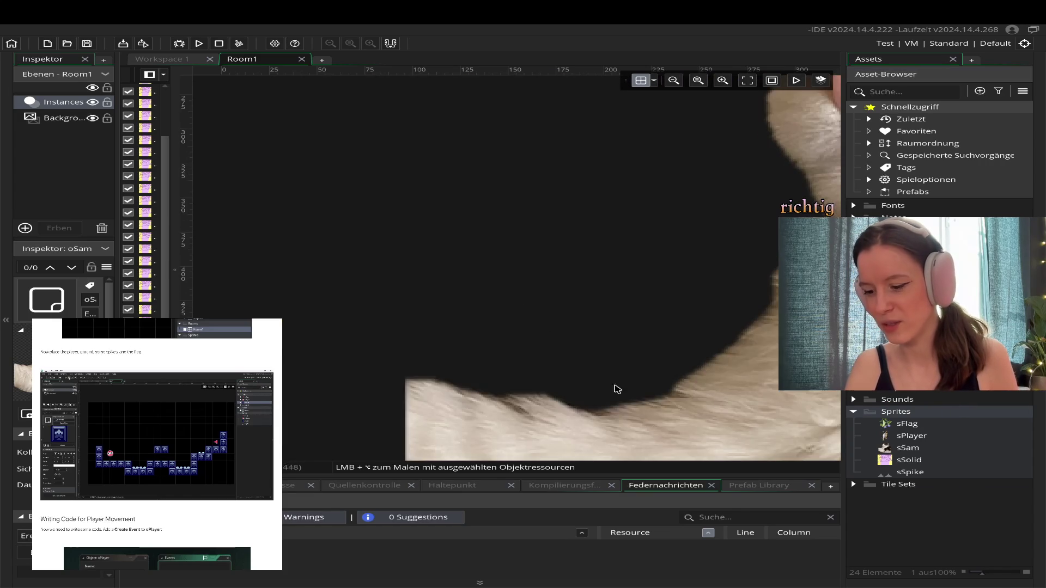
scroll(561, 449, down, 1)
click(502, 381)
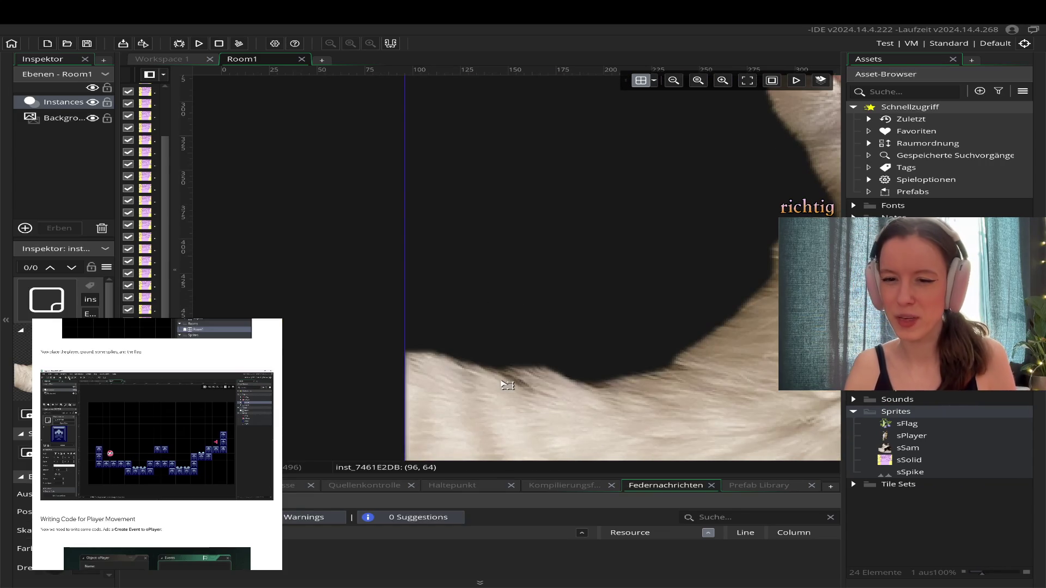
scroll(435, 297, up, 4)
scroll(435, 297, up, 6)
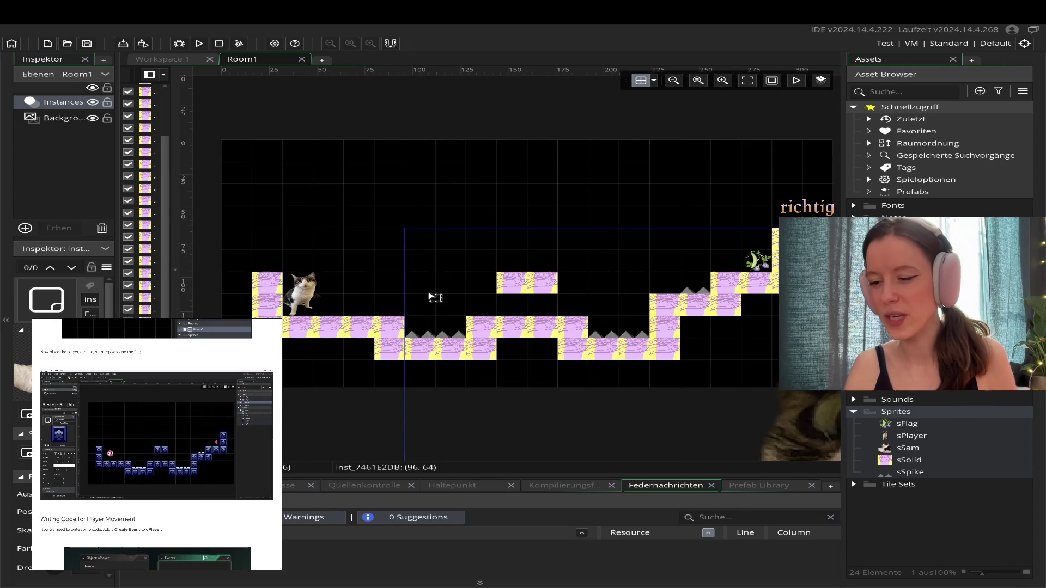
- Zoom out until both the room and the oversized cat are visible
click(722, 81)
click(722, 81)
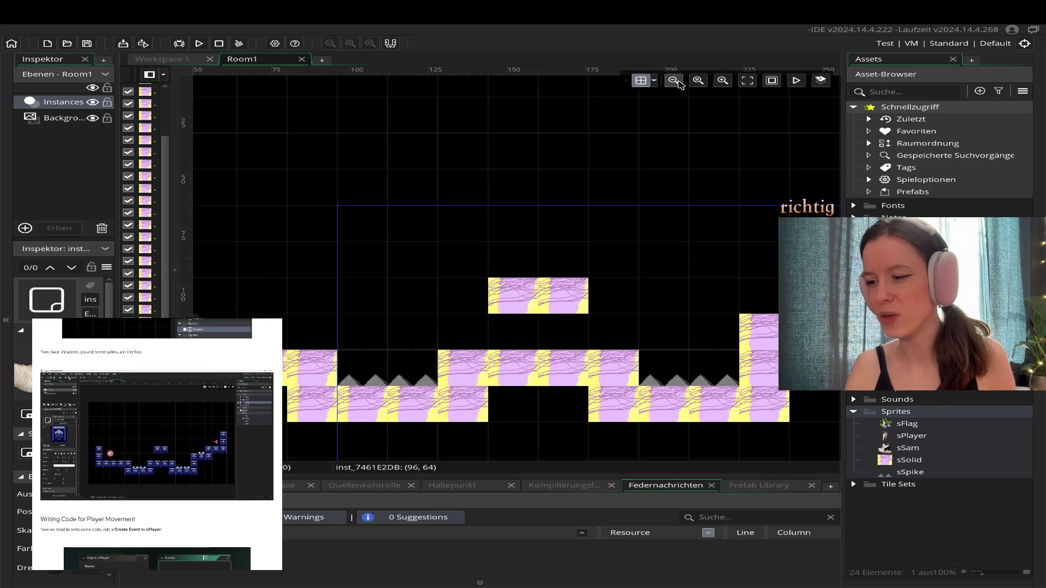
click(674, 81)
click(674, 82)
click(679, 83)
click(679, 83)
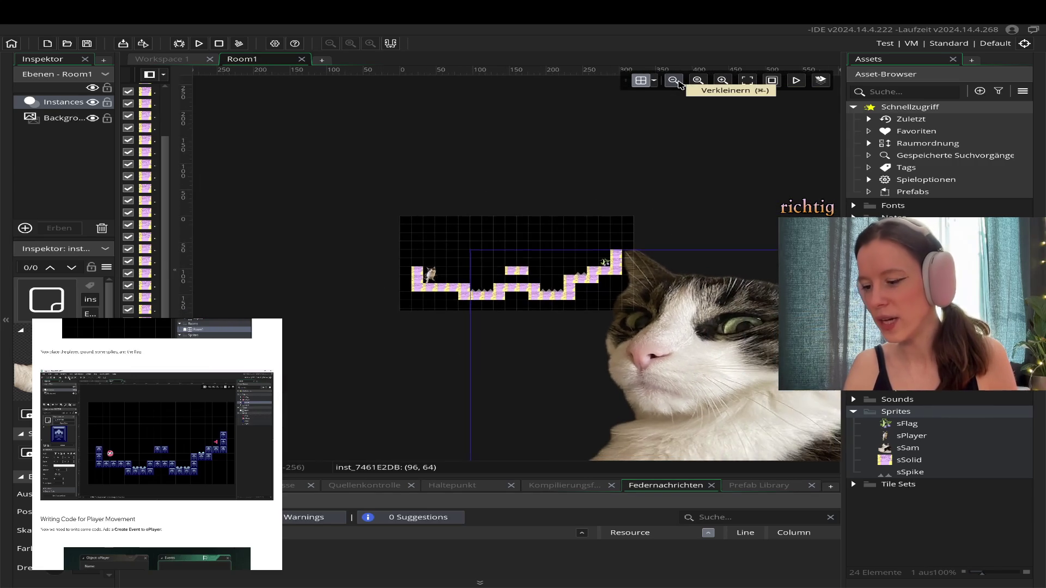
scroll(518, 406, down, 5)
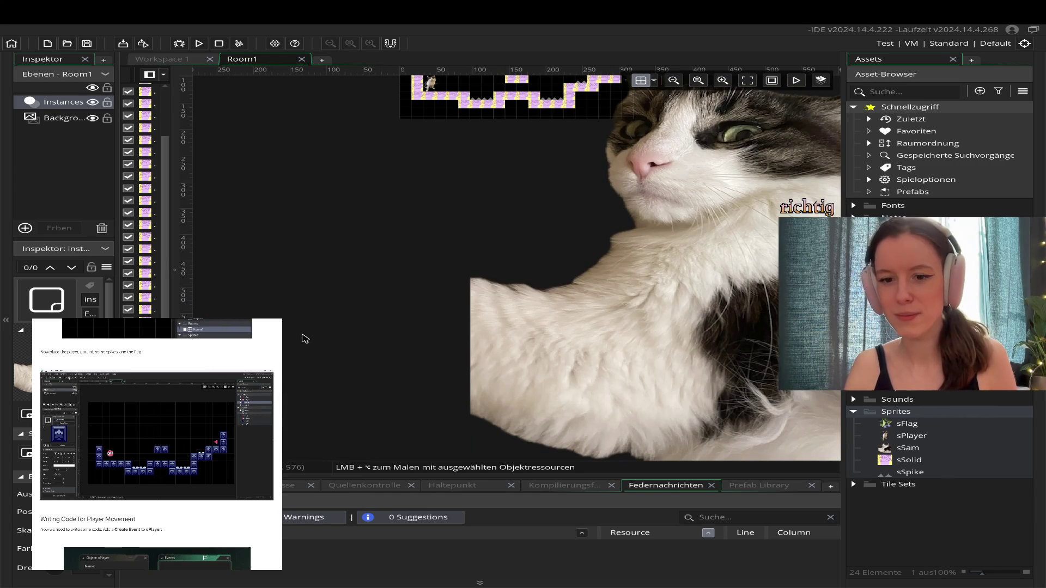
scroll(360, 357, up, 2)
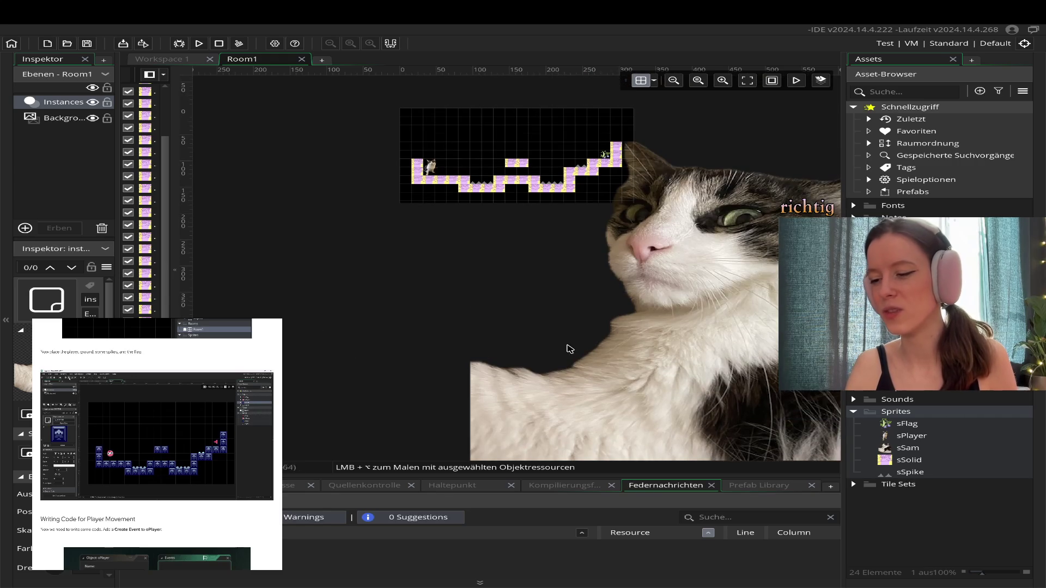
- Drag the cat over the level and scale it down to a small picture at (160, 192)
drag(571, 258, 419, 241)
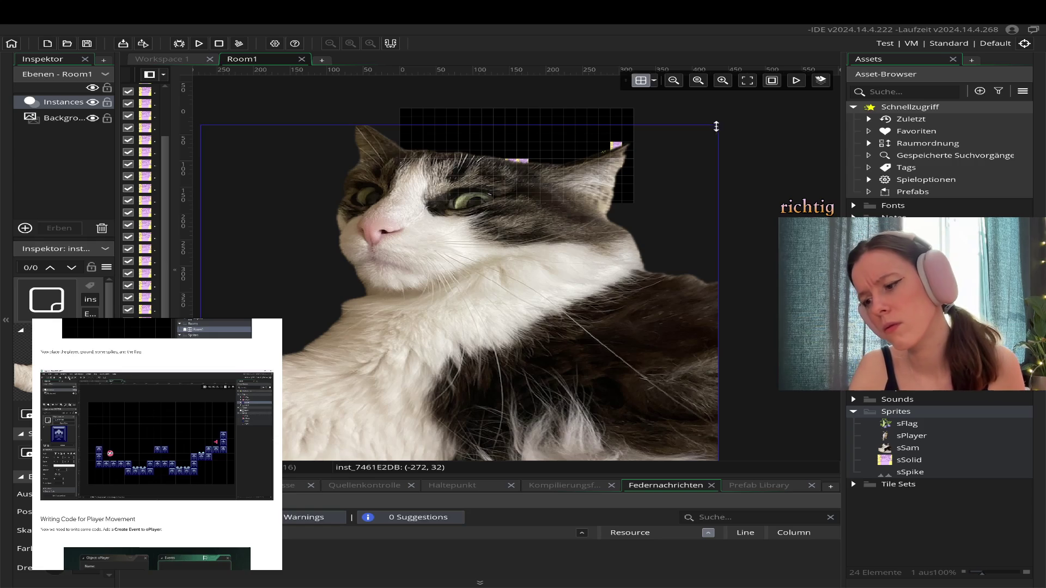
drag(498, 346, 545, 315)
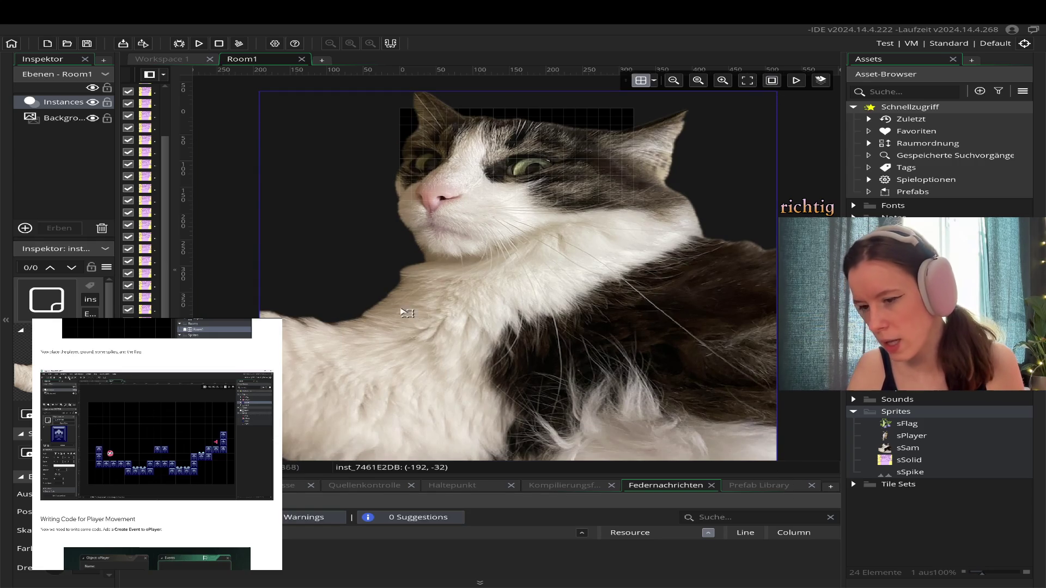
scroll(397, 307, up, 2)
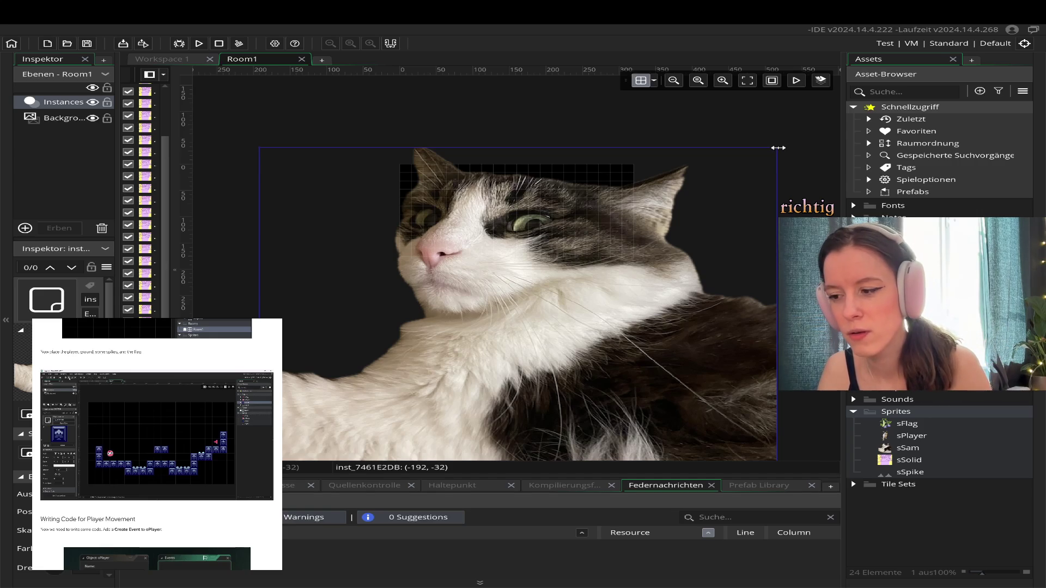
drag(778, 148, 777, 149)
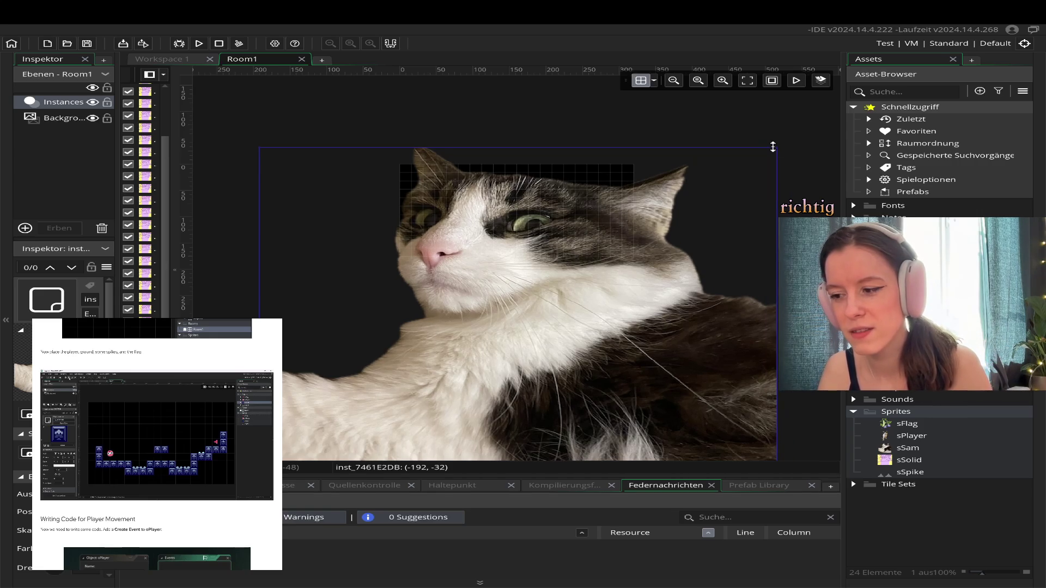
drag(773, 146, 772, 163)
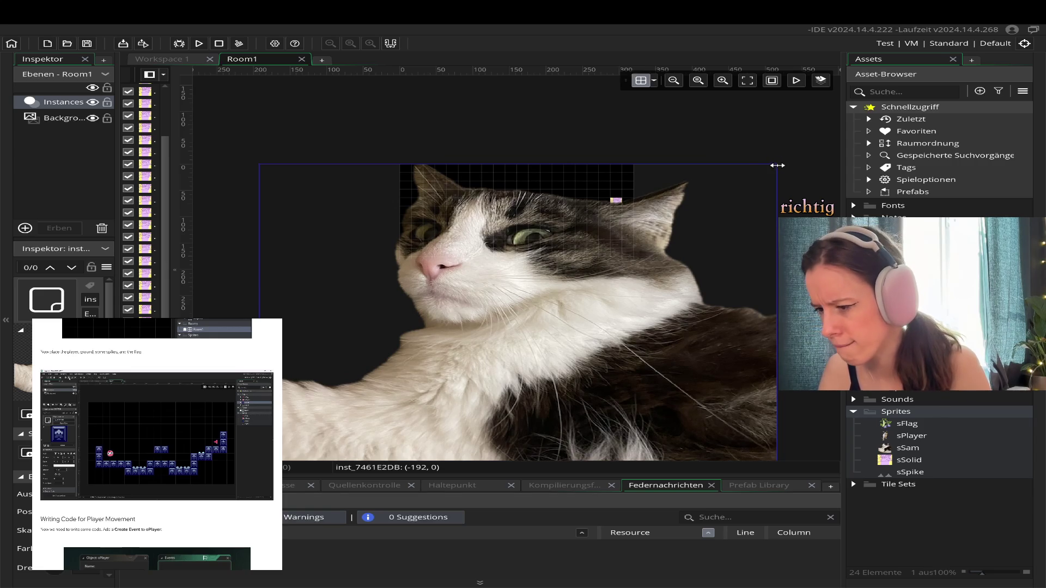
mouse_move(777, 164)
mouse_down()
mouse_move(385, 349)
mouse_move(324, 419)
mouse_move(557, 209)
mouse_move(557, 191)
mouse_move(583, 182)
mouse_move(580, 269)
mouse_up()
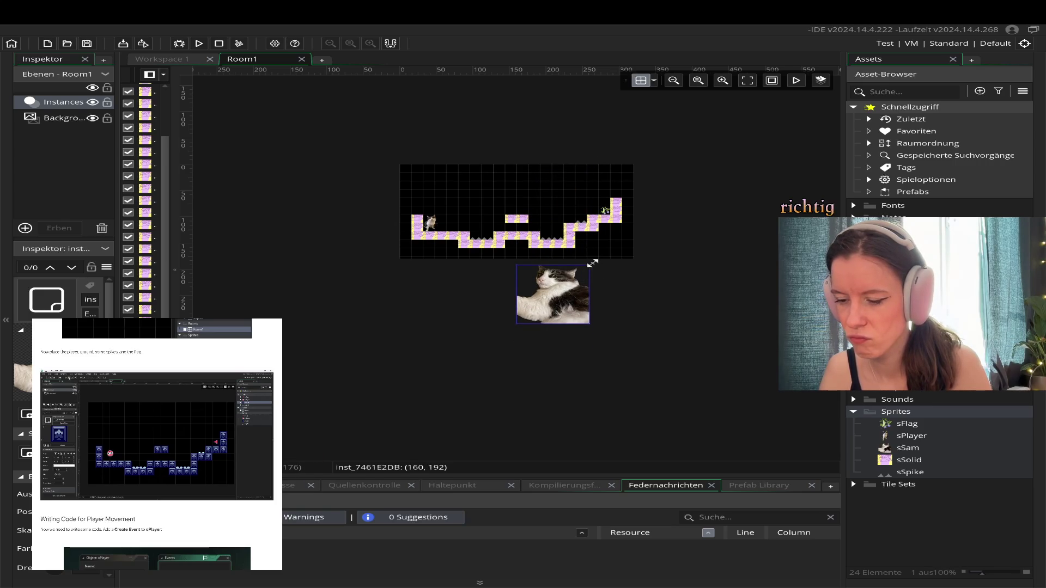
- Shrink the oSam cat to about one grid cell on the floating ledge at (144, 64)
mouse_move(591, 265)
mouse_down()
mouse_move(555, 303)
mouse_move(537, 194)
mouse_up()
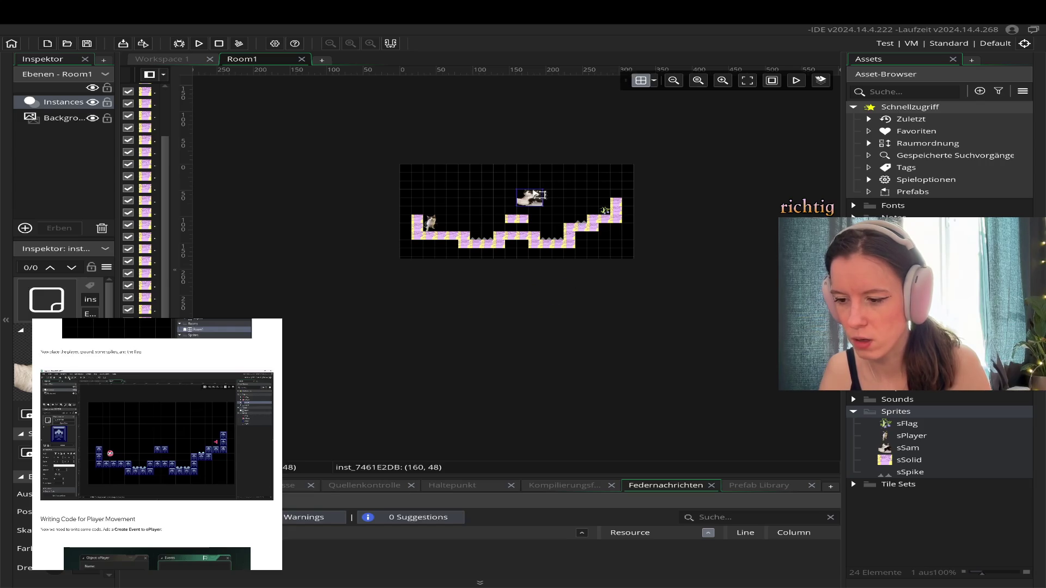
click(751, 82)
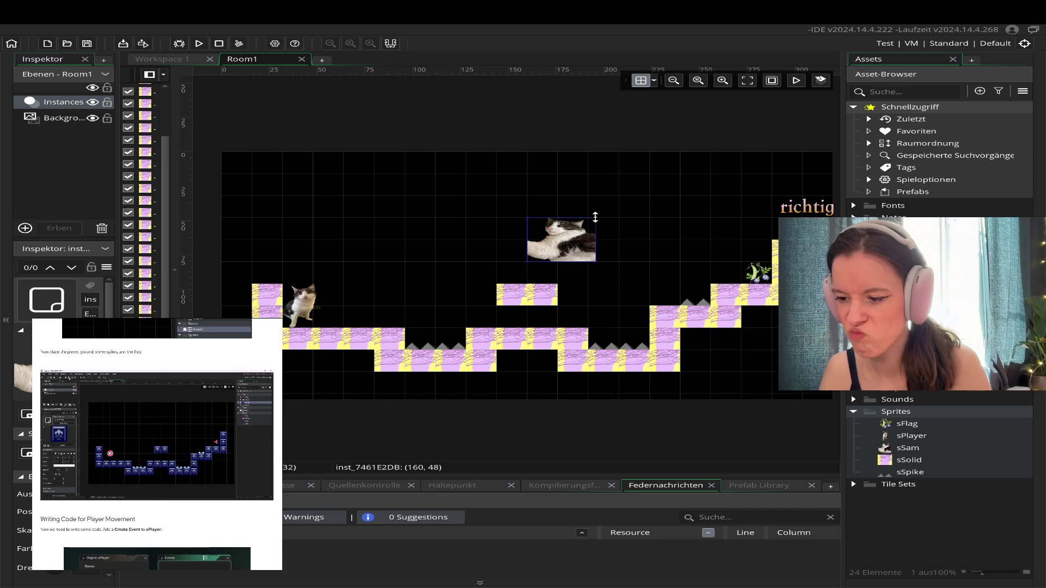
mouse_move(591, 224)
mouse_down()
mouse_move(546, 225)
mouse_move(550, 217)
mouse_move(592, 233)
mouse_move(547, 269)
mouse_move(555, 258)
mouse_up()
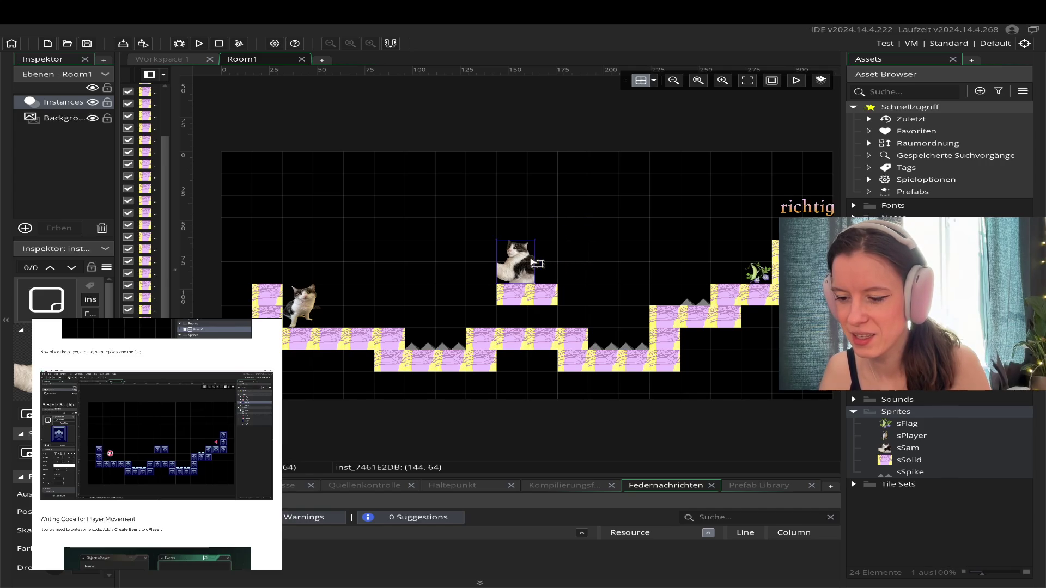
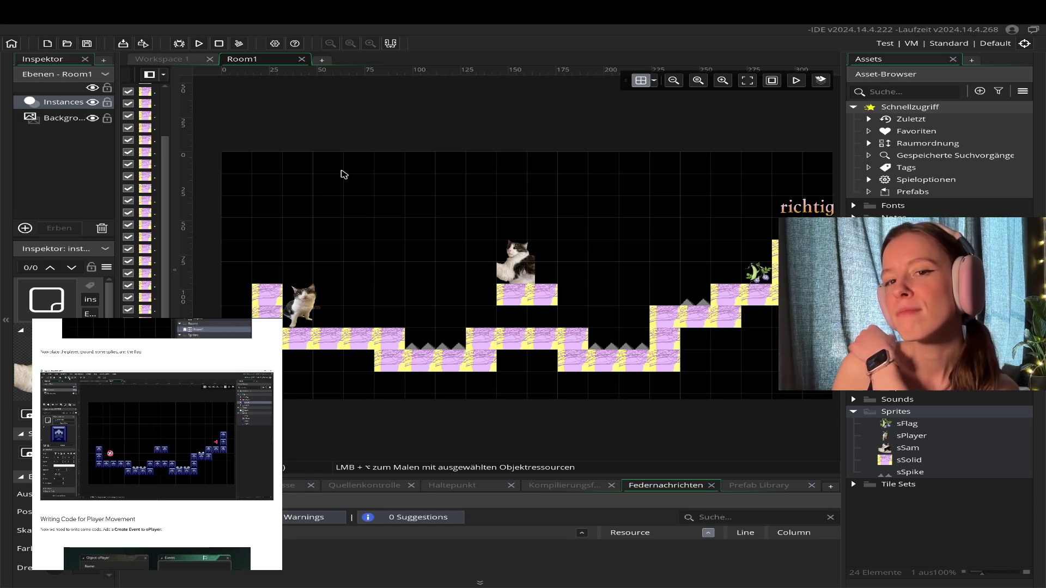
- Locate and select the oPlayer object in the Asset Browser
scroll(411, 299, down, 1)
scroll(411, 299, up, 1)
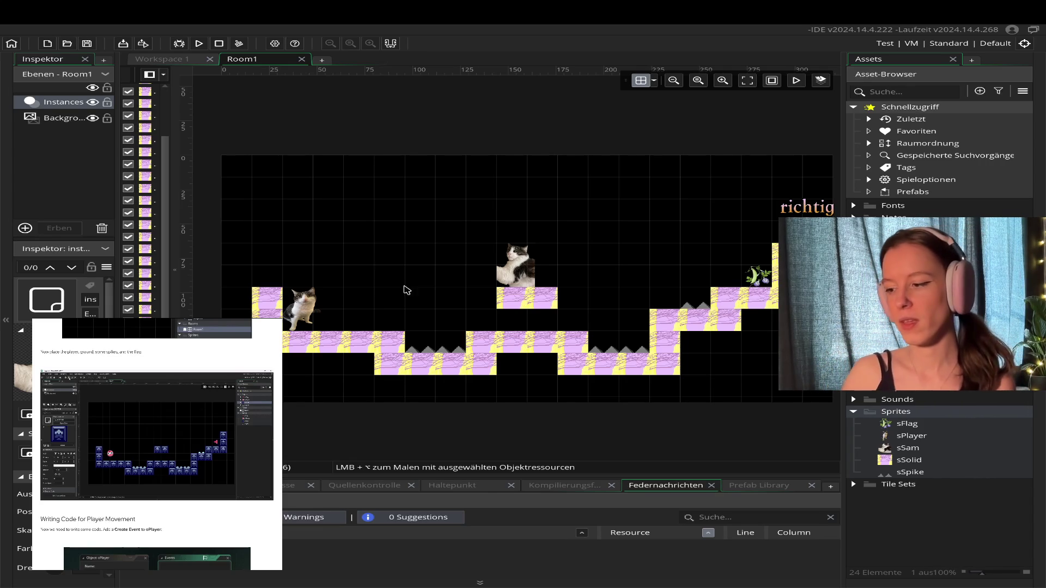
scroll(481, 358, up, 3)
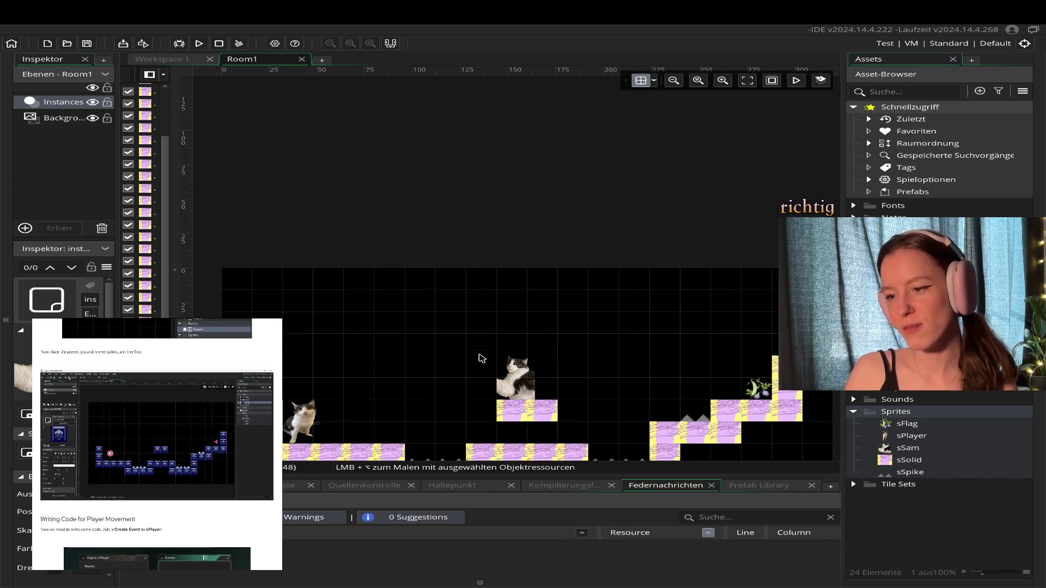
scroll(482, 358, down, 1)
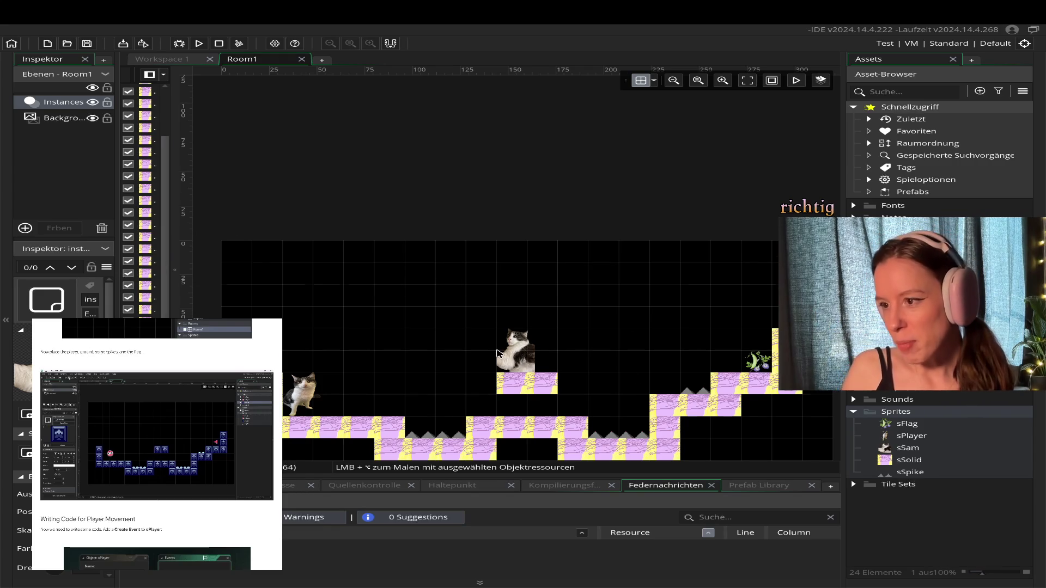
scroll(497, 353, down, 3)
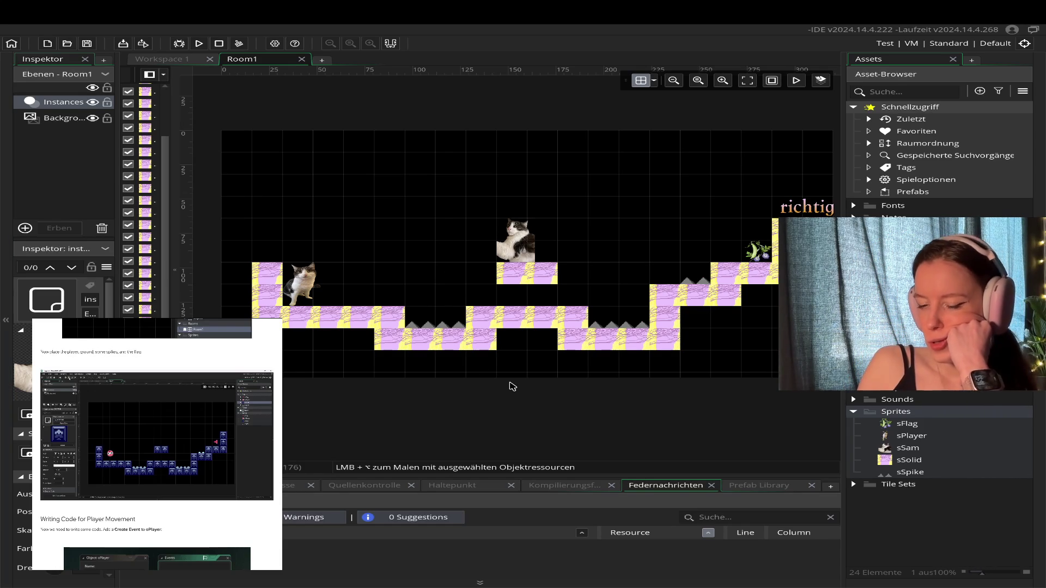
scroll(513, 387, down, 2)
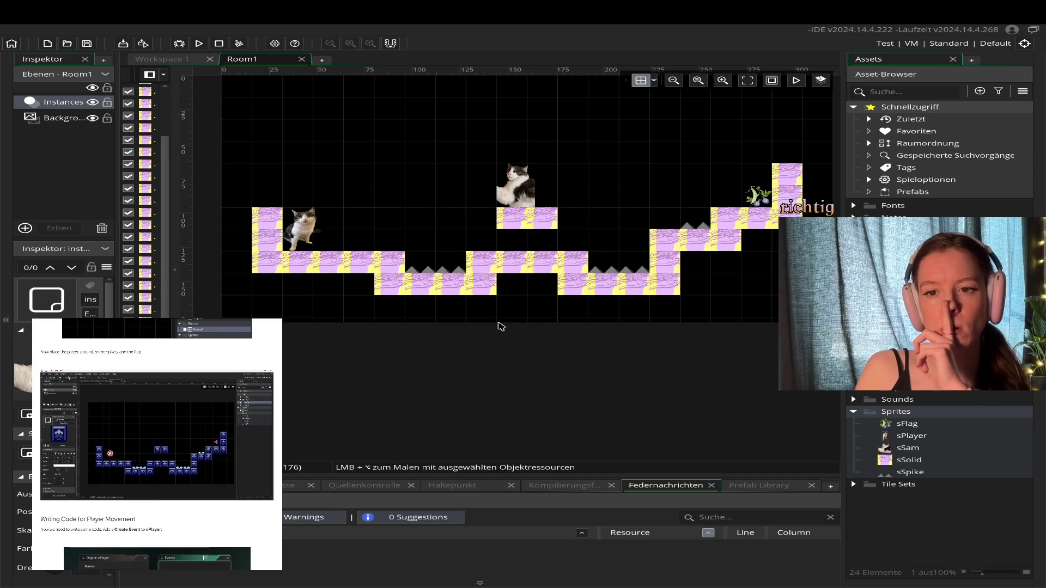
scroll(419, 310, up, 3)
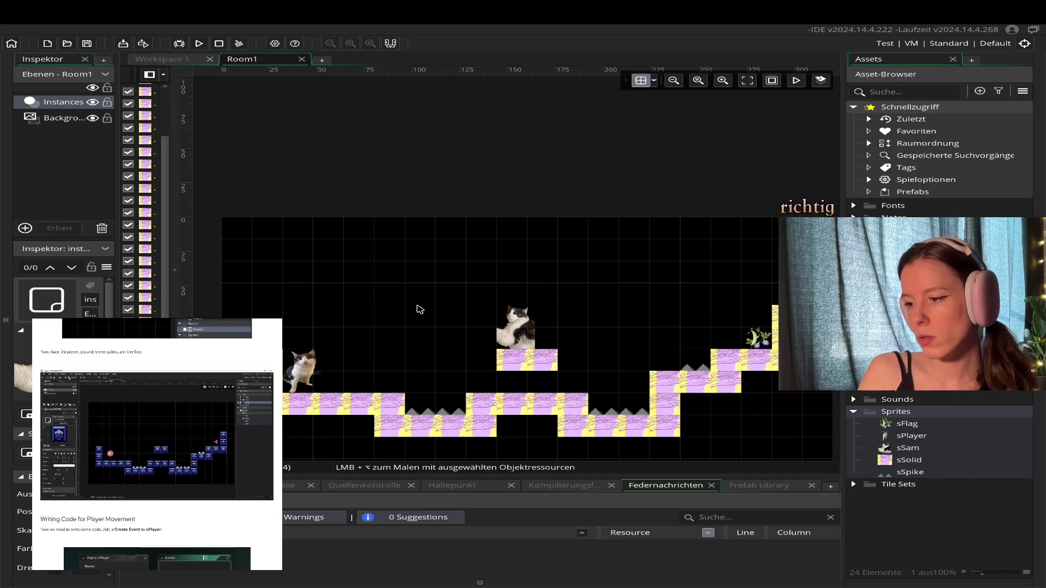
scroll(419, 309, down, 1)
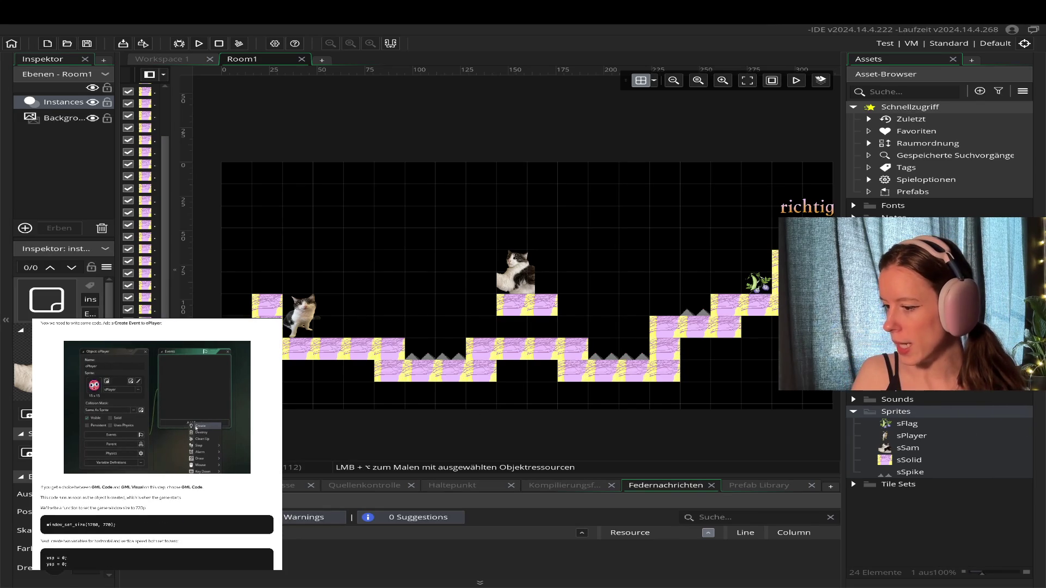
click(910, 254)
right_click(899, 317)
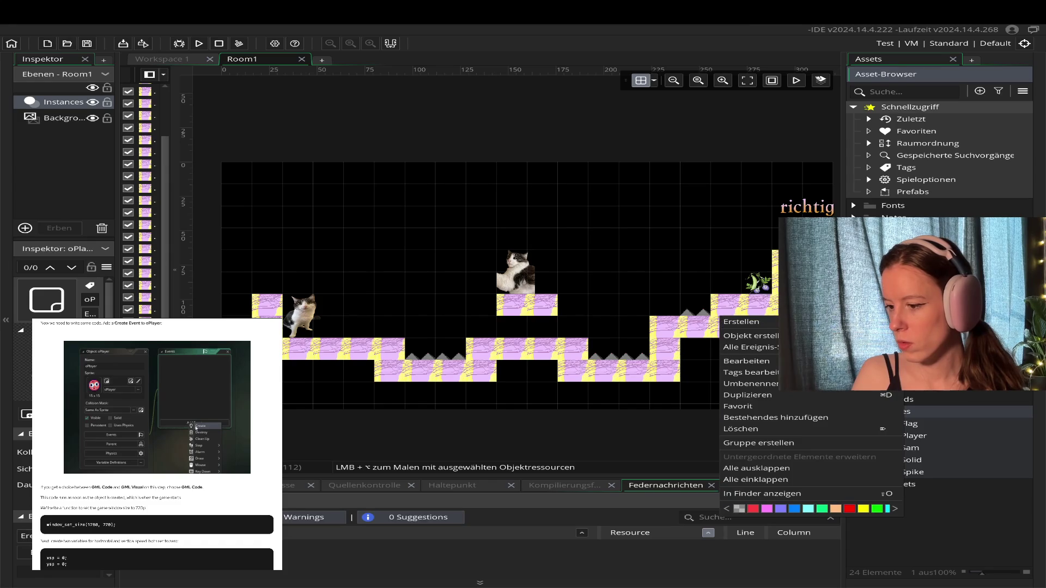
mouse_move(817, 321)
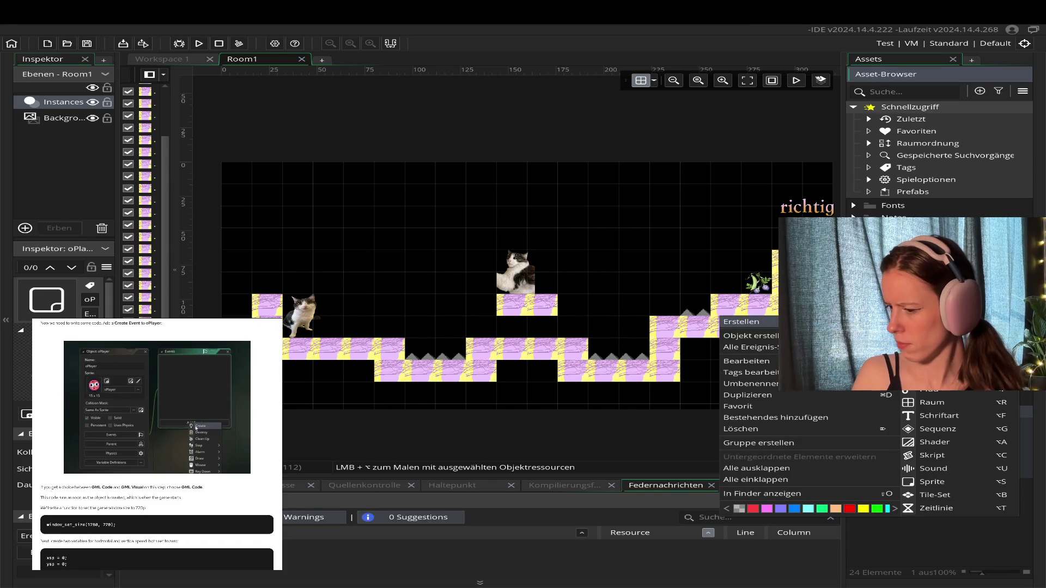
key(Escape)
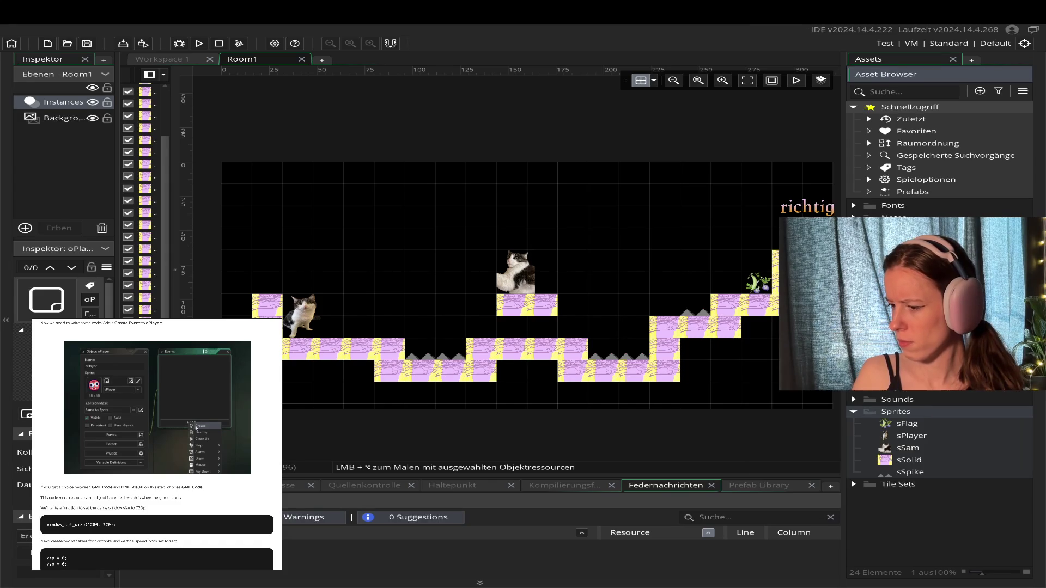
- Open the oPlayer object editor and add a Create event
click(159, 59)
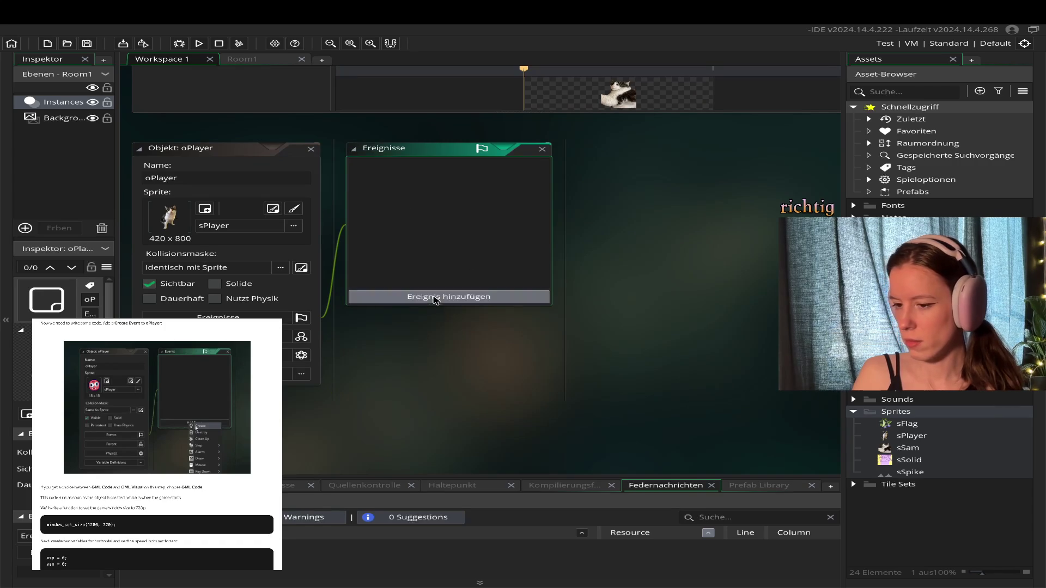
click(436, 298)
click(428, 215)
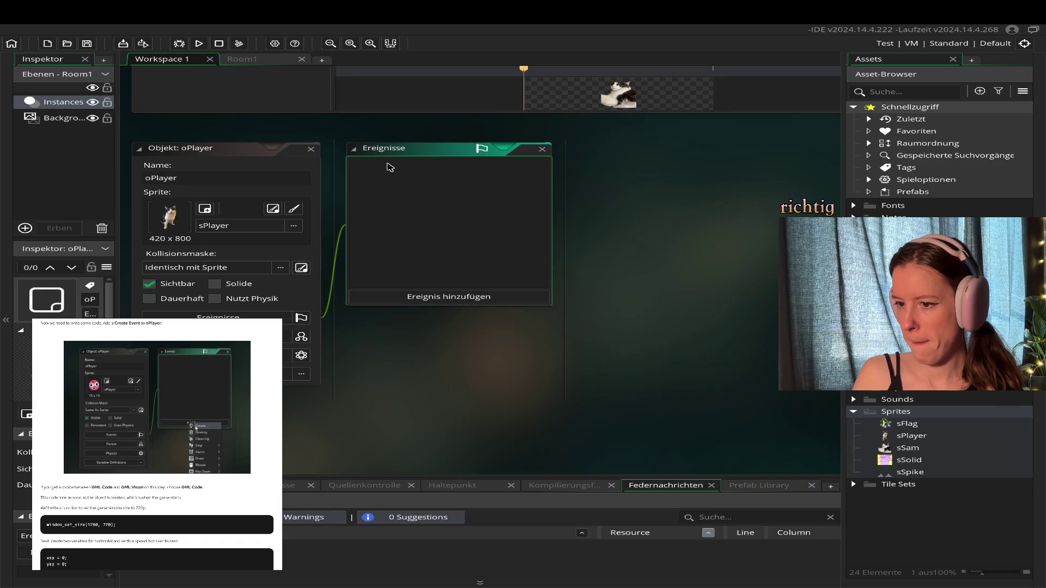
click(442, 300)
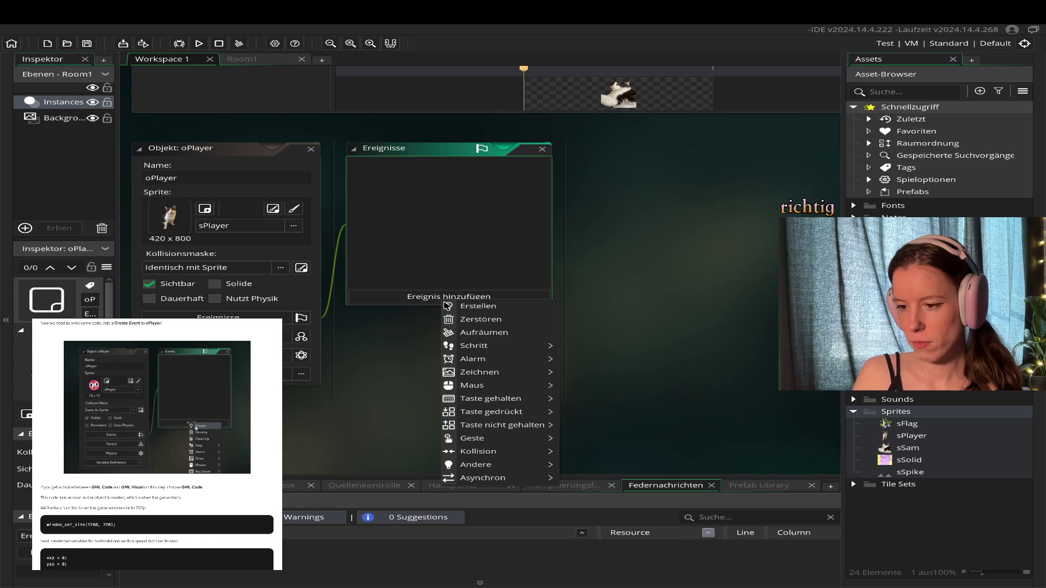
click(491, 307)
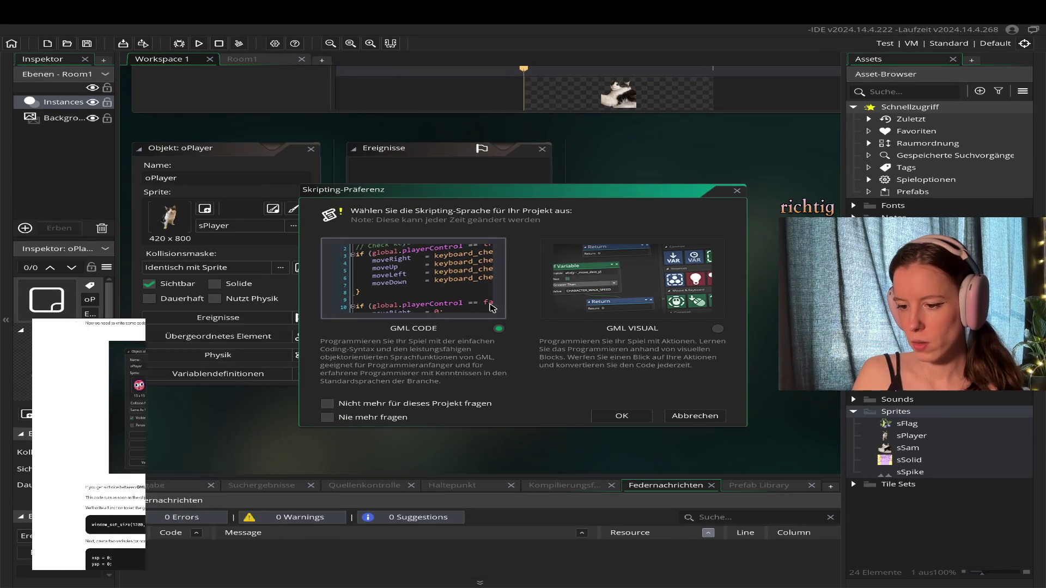
- Choose GML Code as the scripting language for the oPlayer Create event
click(620, 419)
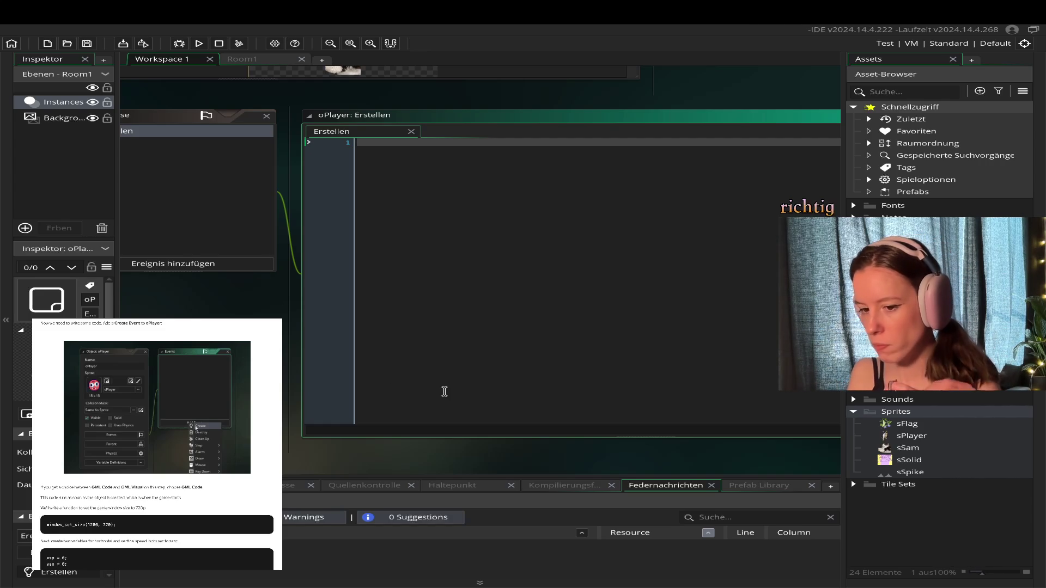
scroll(474, 361, up, 1)
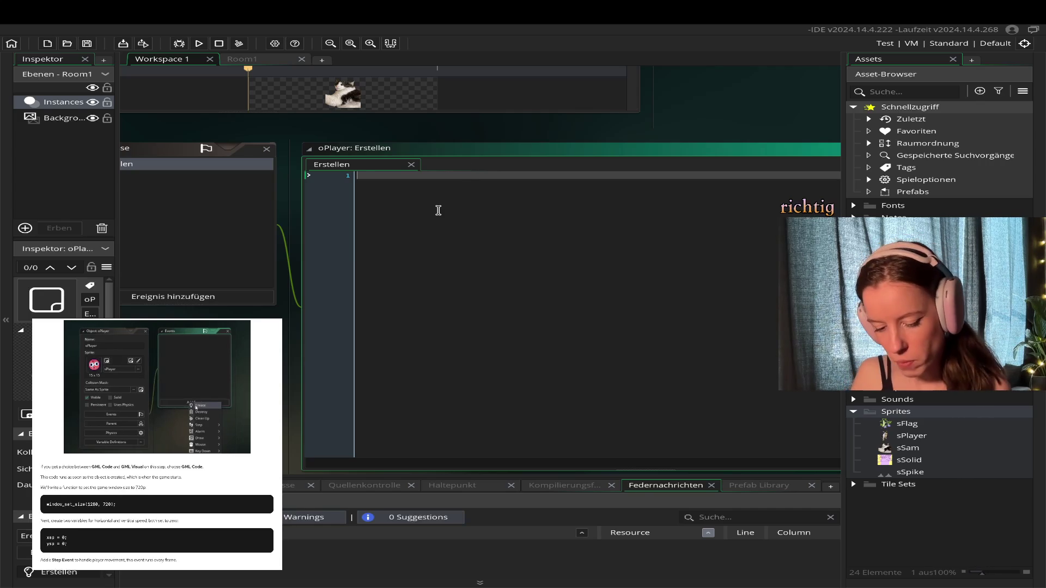
- Write window_set_size(1280, 720); on line 1 and begin line 2 with xsp = 0
text(window_set)
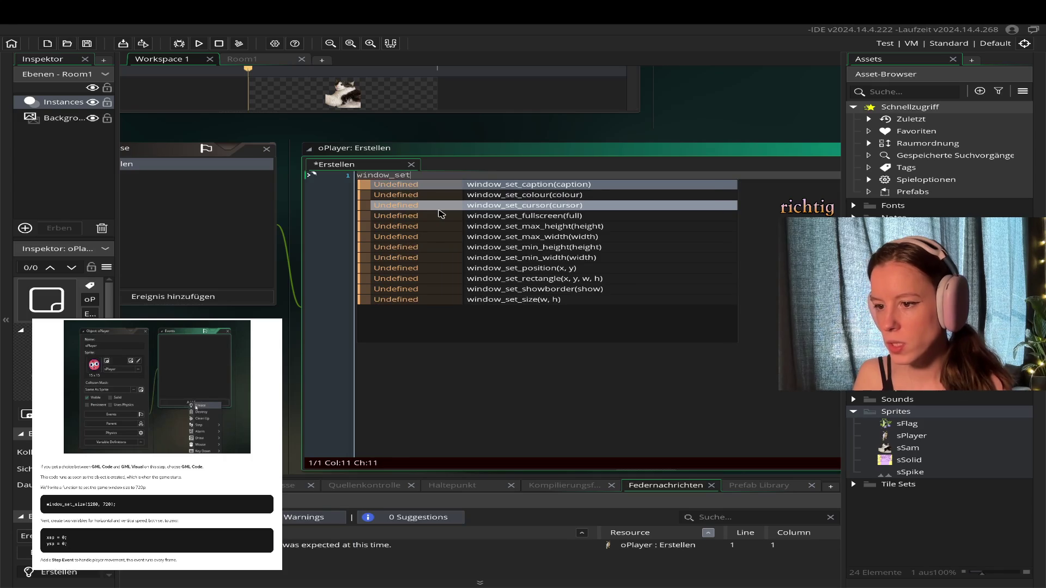
text(_size)
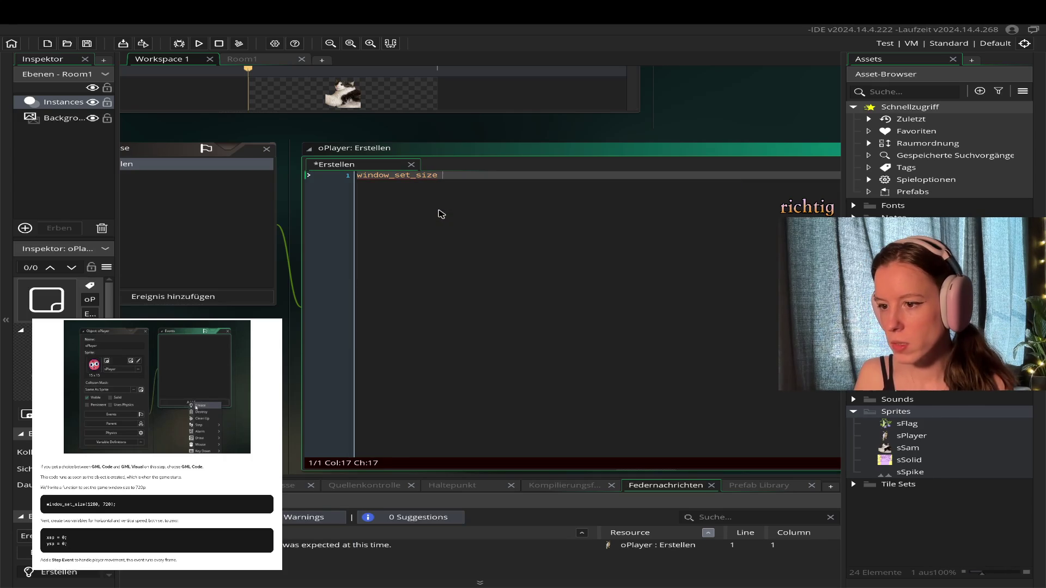
key(BackSpace)
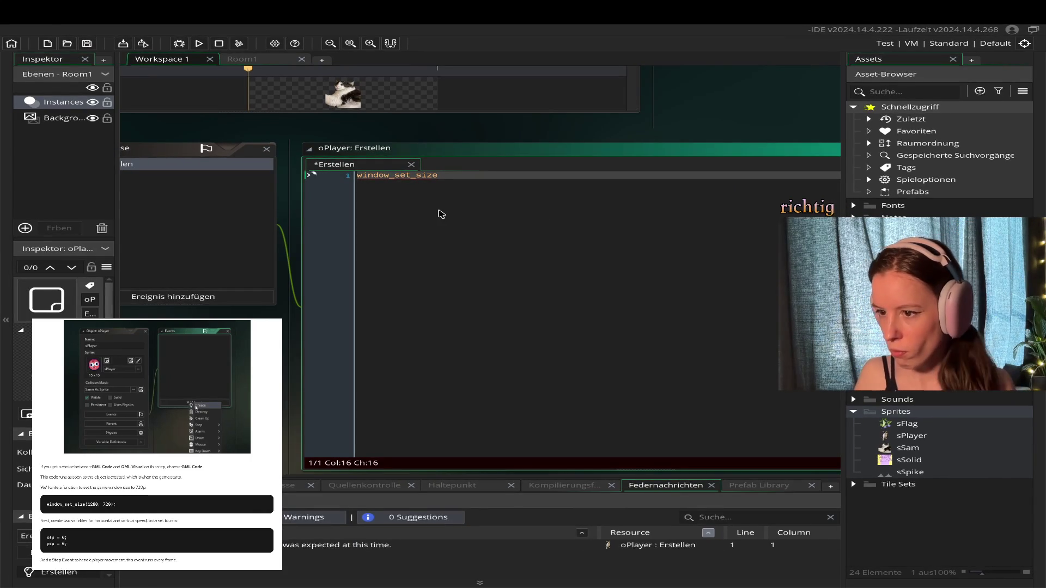
text((12)
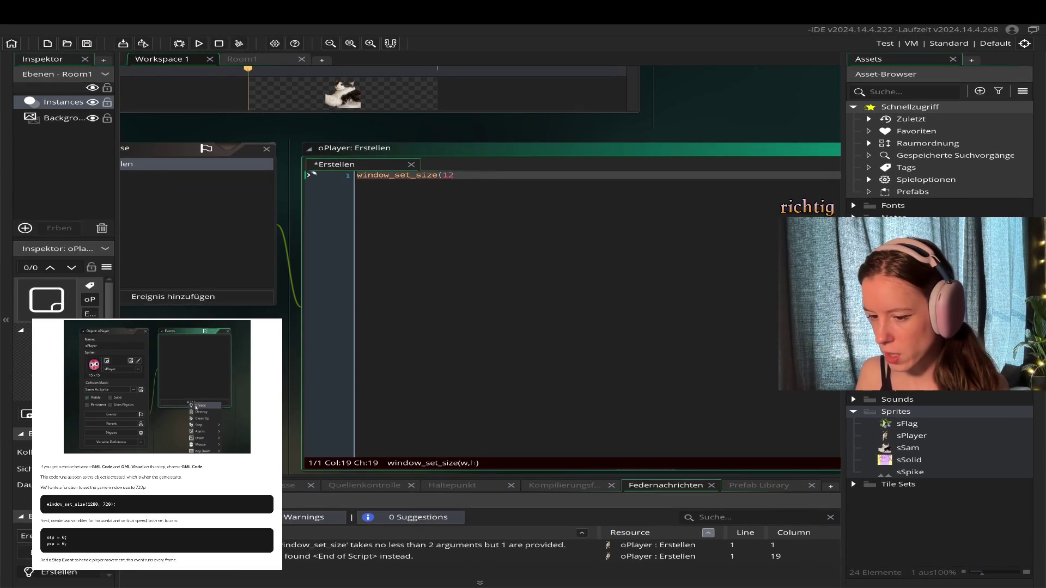
text(80_)
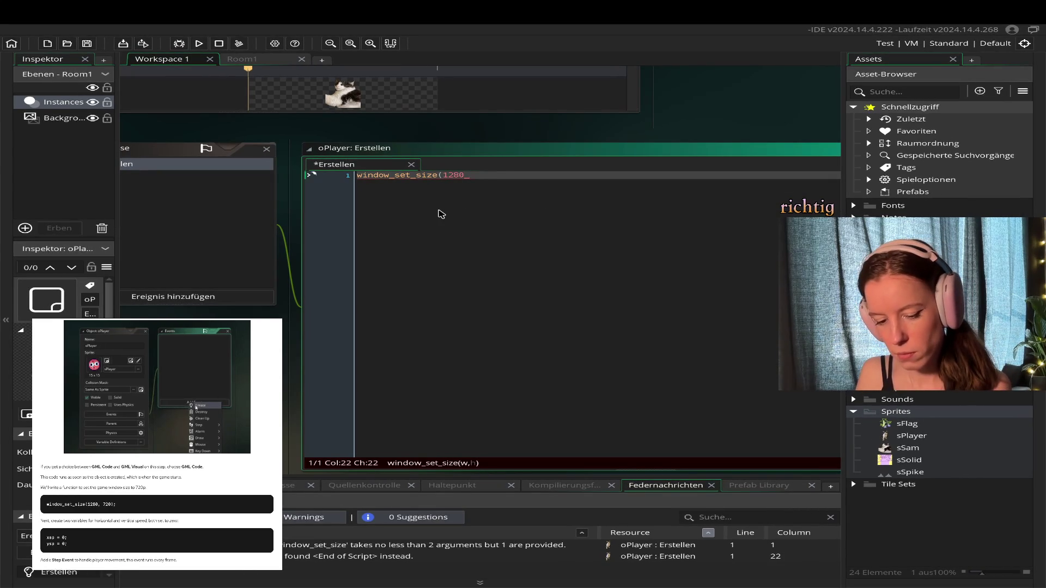
text(720)
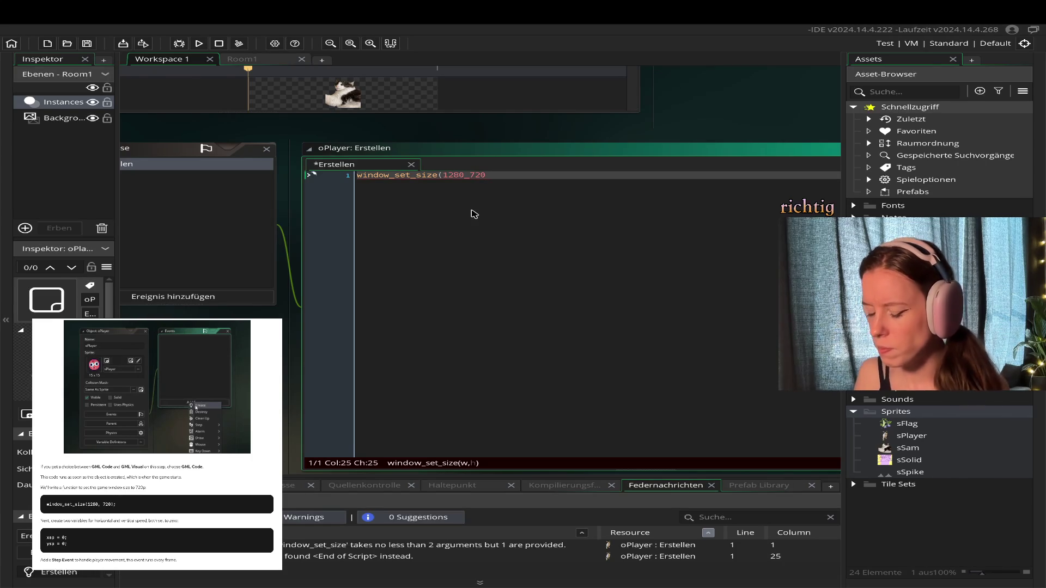
key(BackSpace)
key(BackSpace)
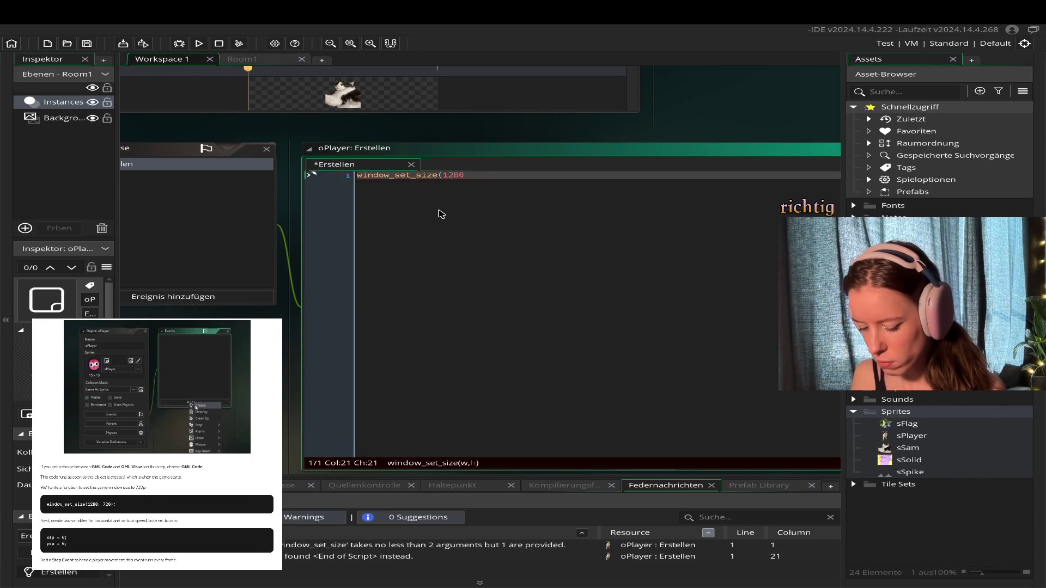
text(, )
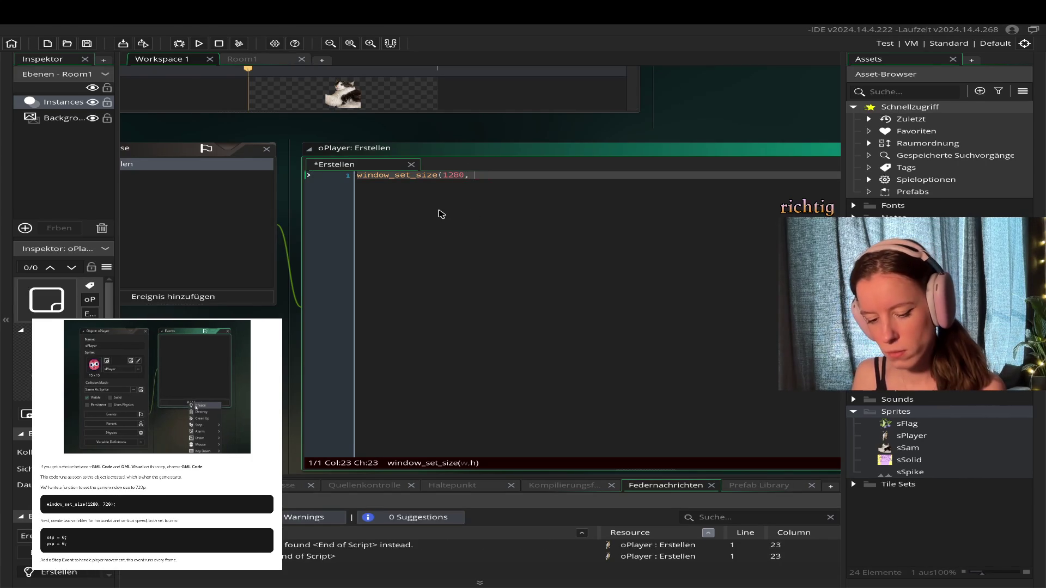
text(720)
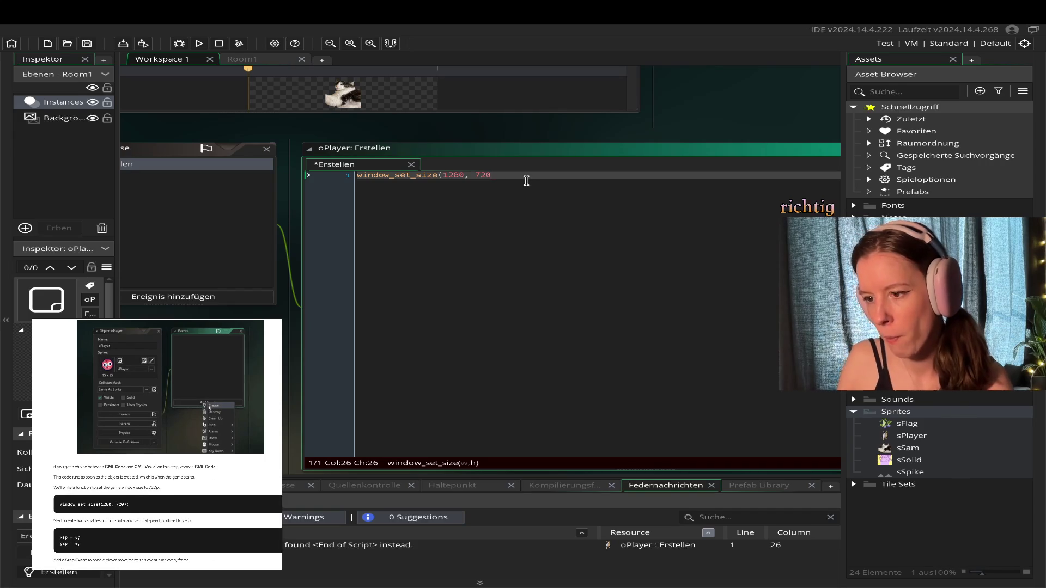
text();)
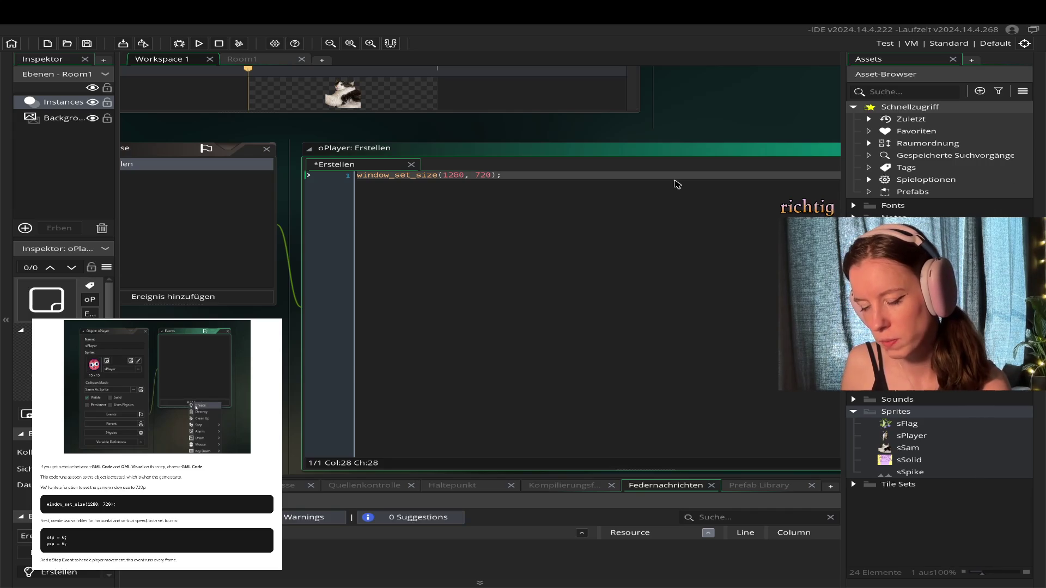
key(Return)
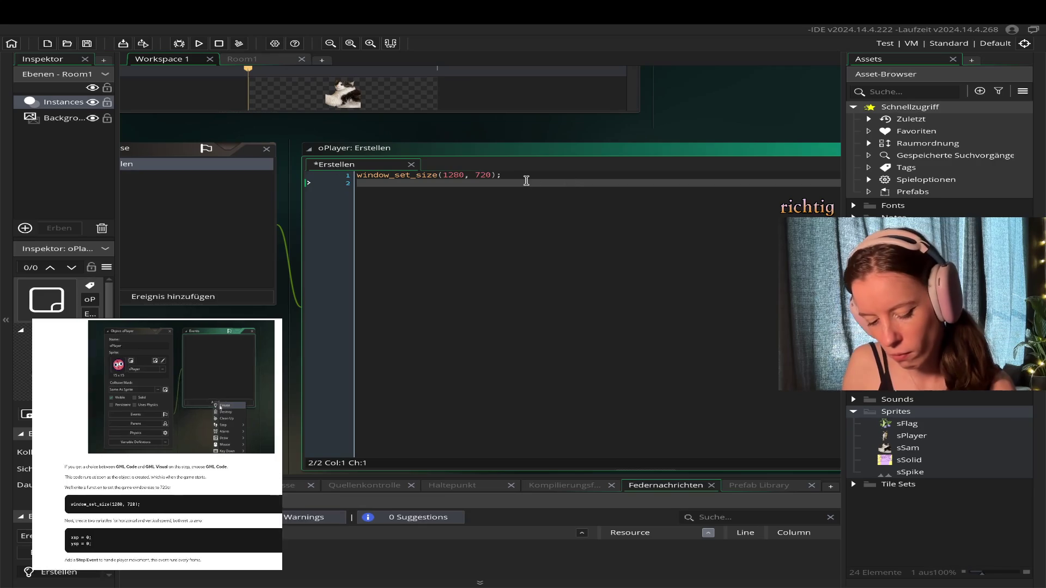
text(xsp = 0)
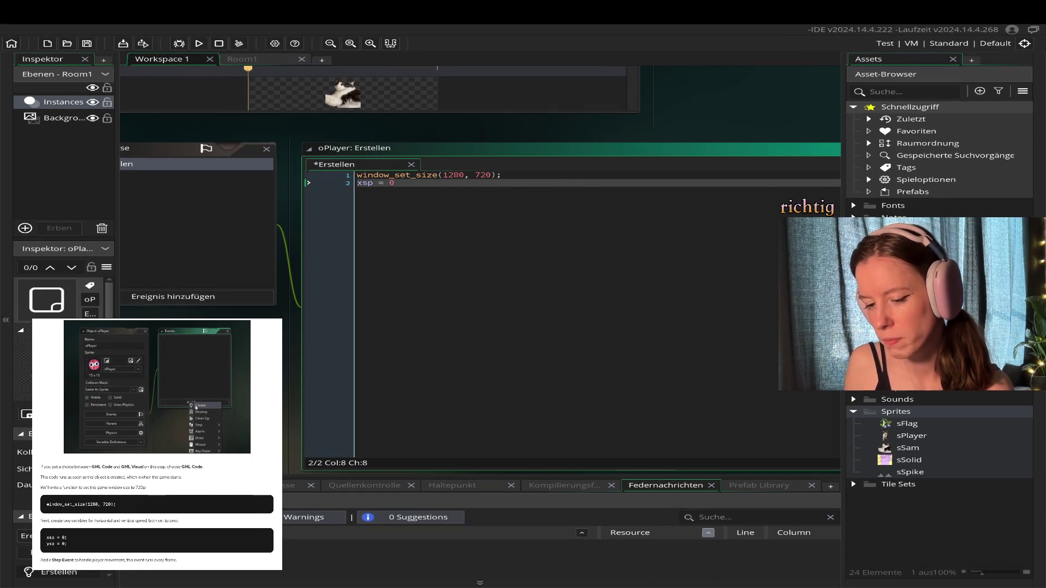
- Finish xsp = 0; and add ysp = 0; on the following line of the Create code
text(;)
key(Return)
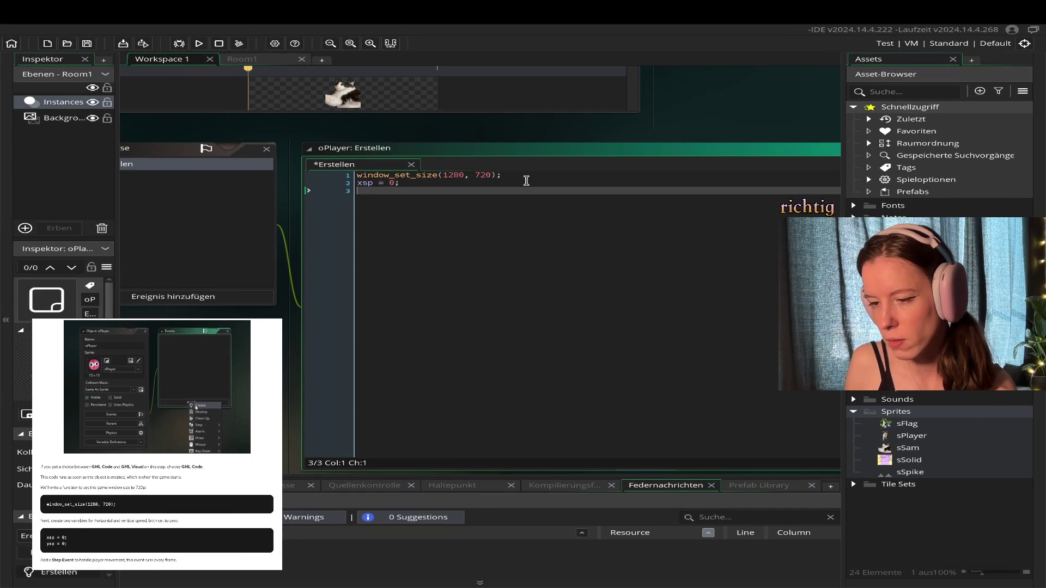
text(ysp =)
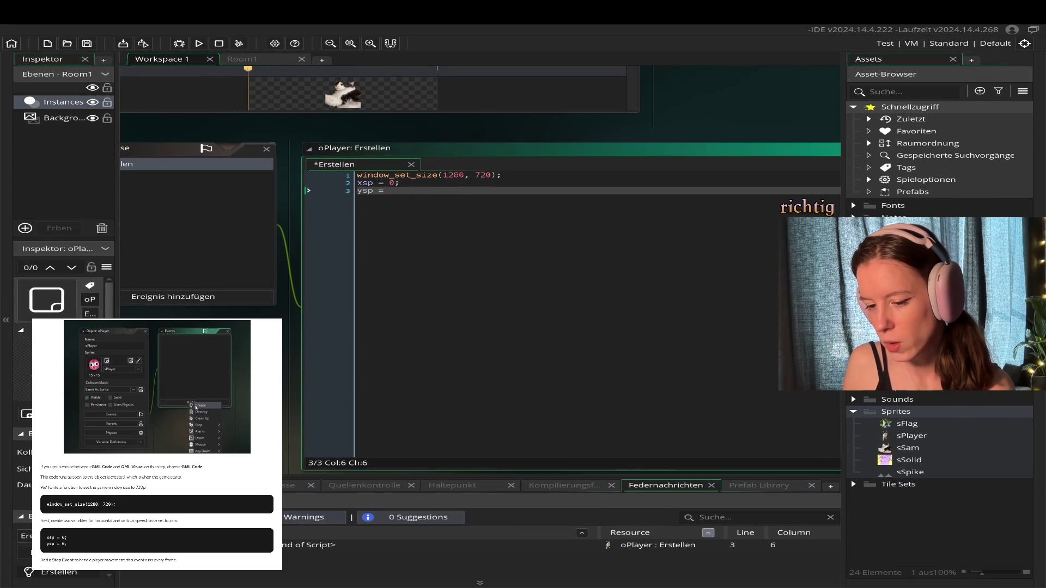
text(0;)
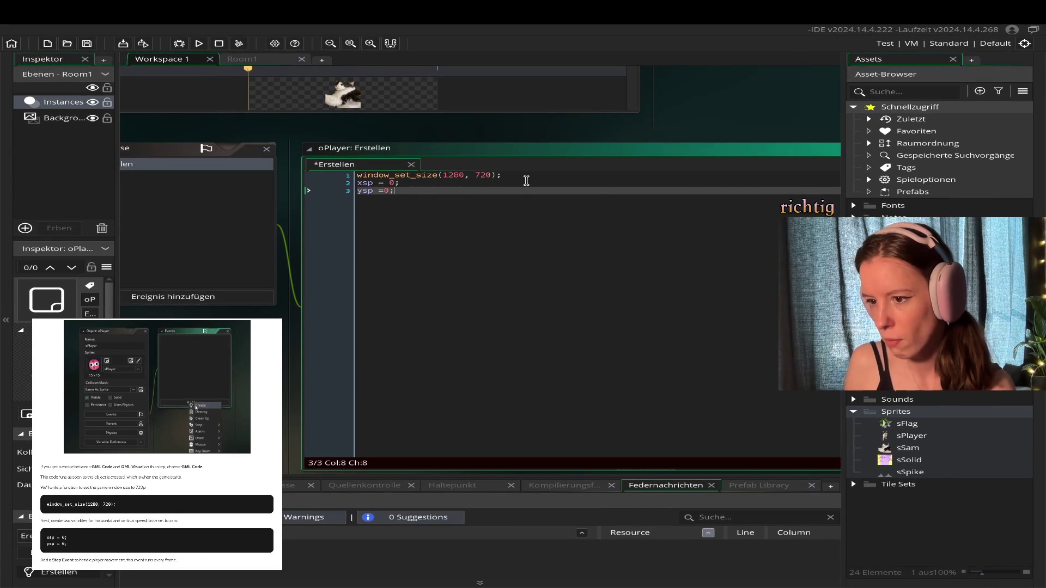
key(BackSpace)
key(BackSpace)
text(0)
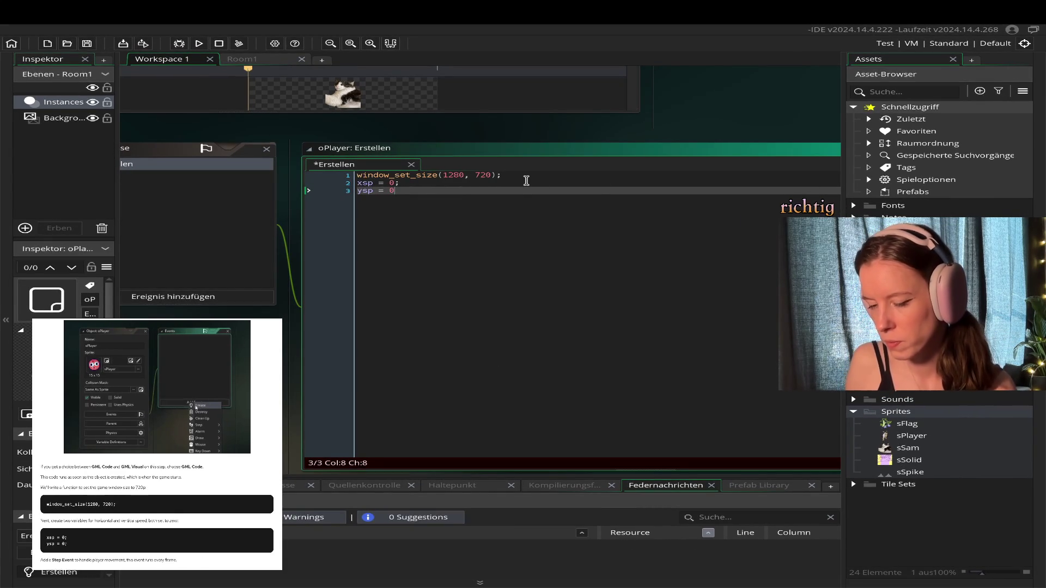
text(;)
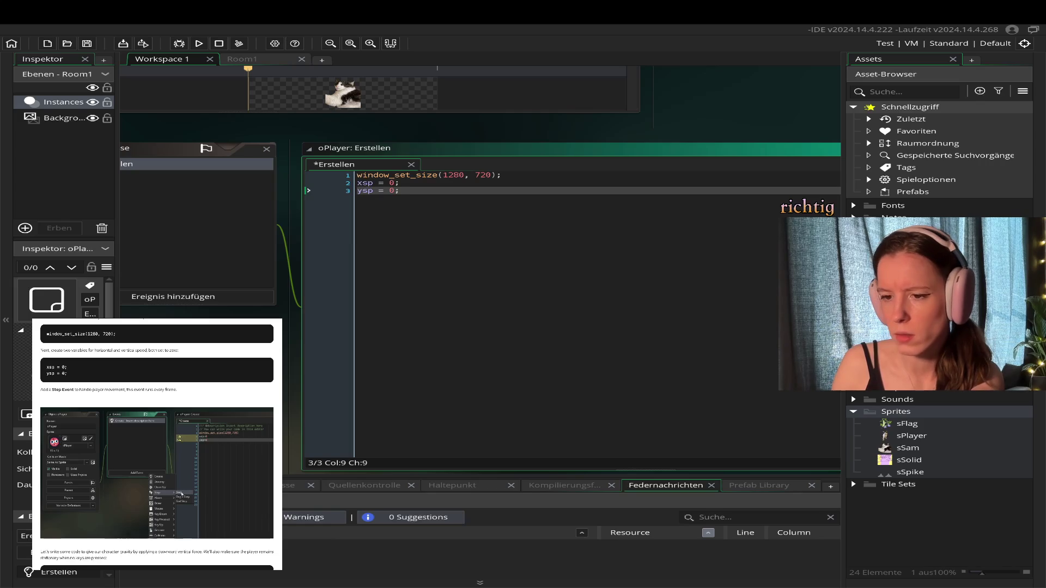
right_click(329, 207)
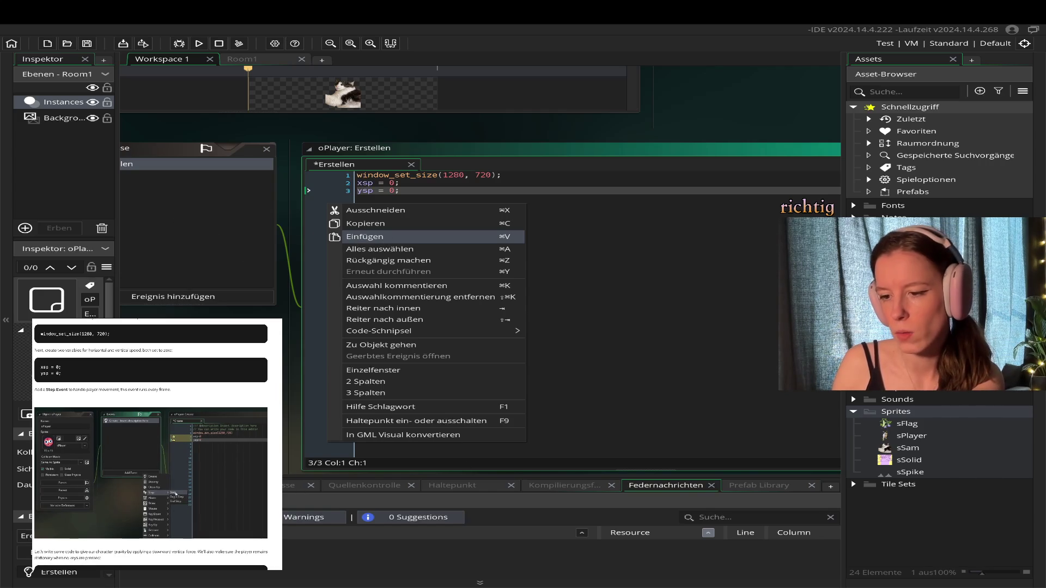
- Add a Step event to oPlayer, accepting GML Code as its scripting language
click(181, 298)
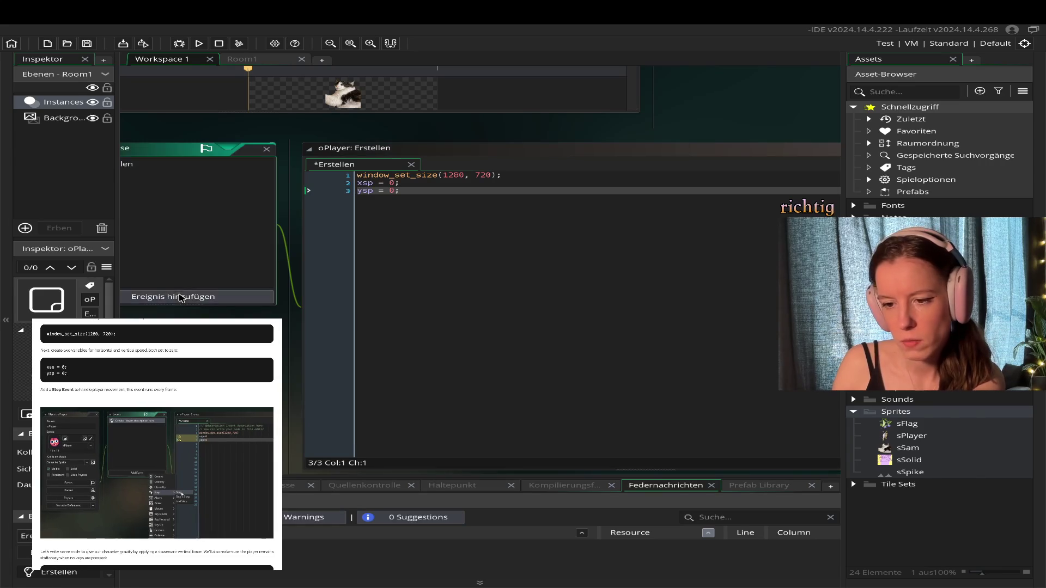
click(181, 297)
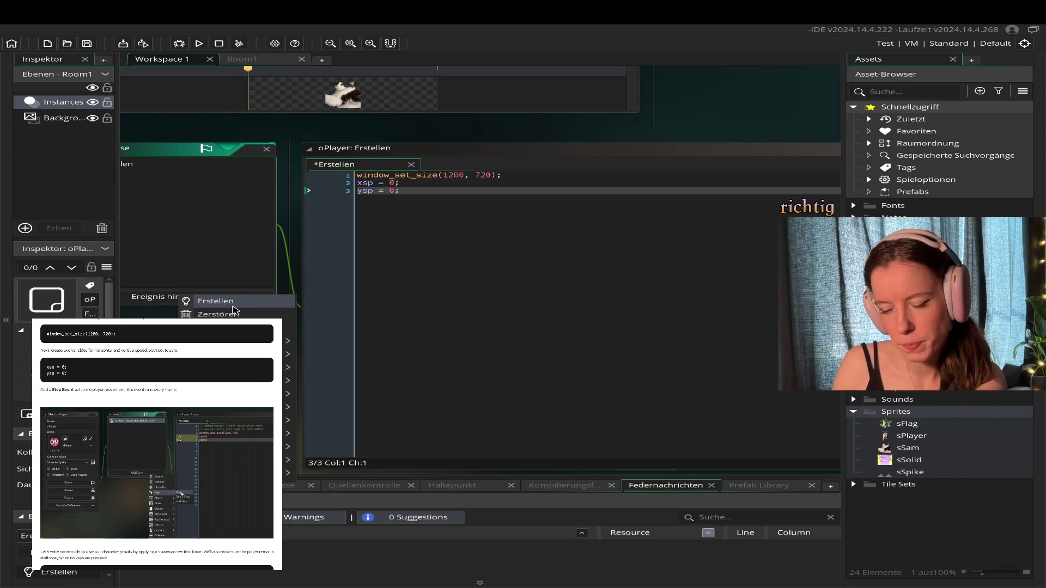
mouse_move(245, 341)
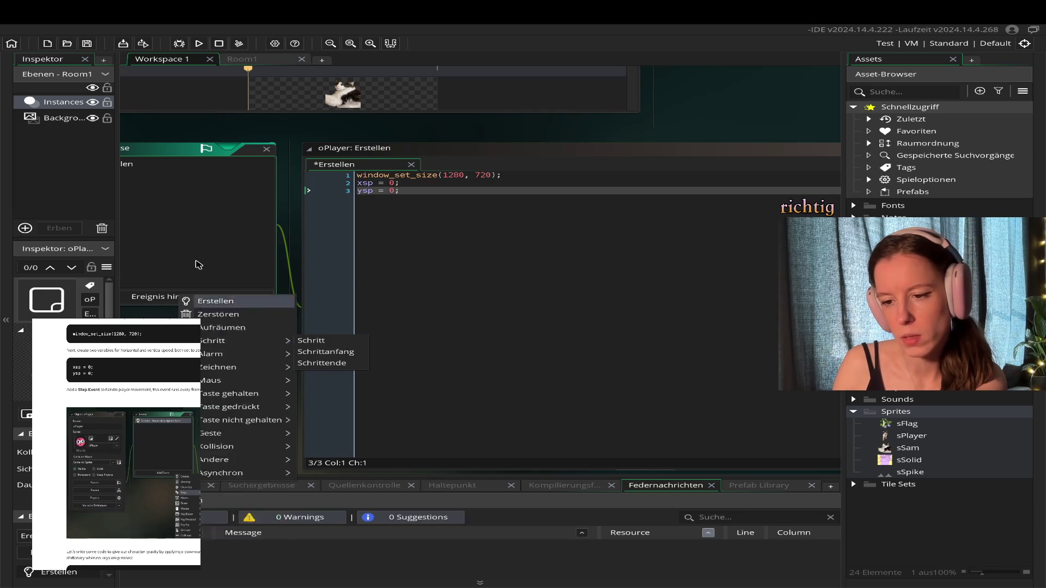
click(304, 341)
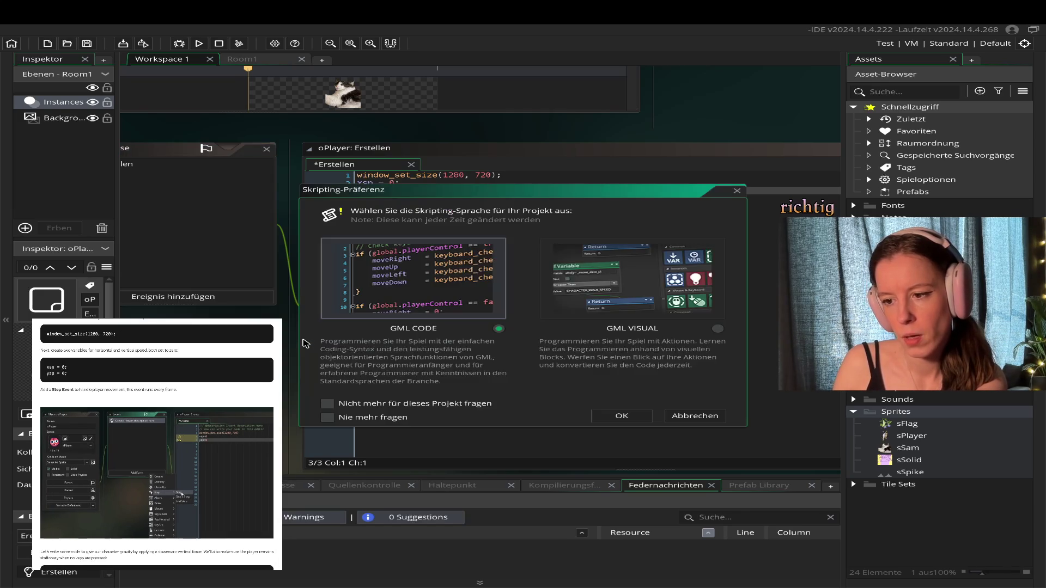
key(Return)
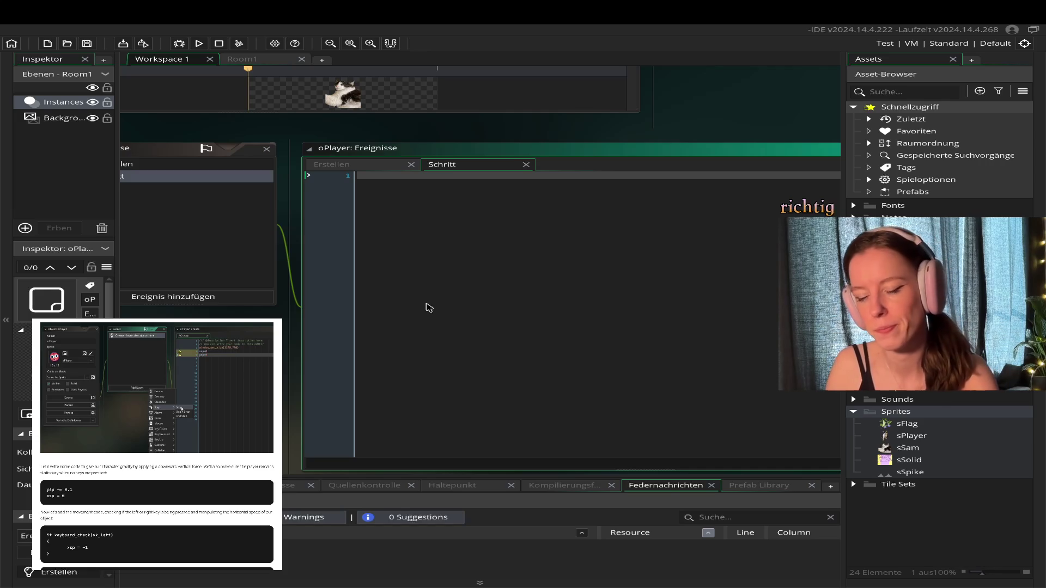
- Write the gravity line ysp += 0.1 as line 1 of the Step event
text(y)
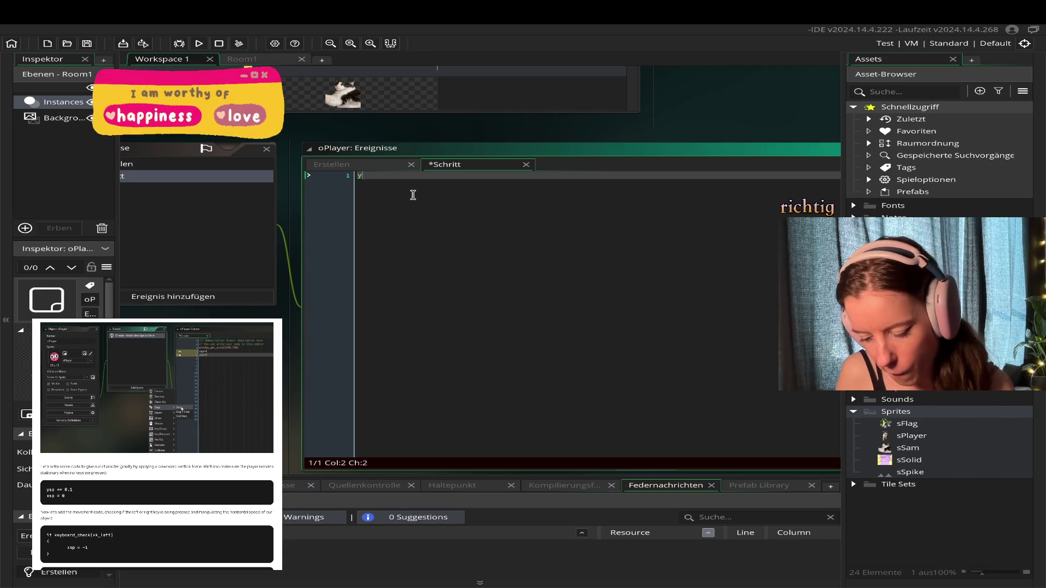
text(sp = +)
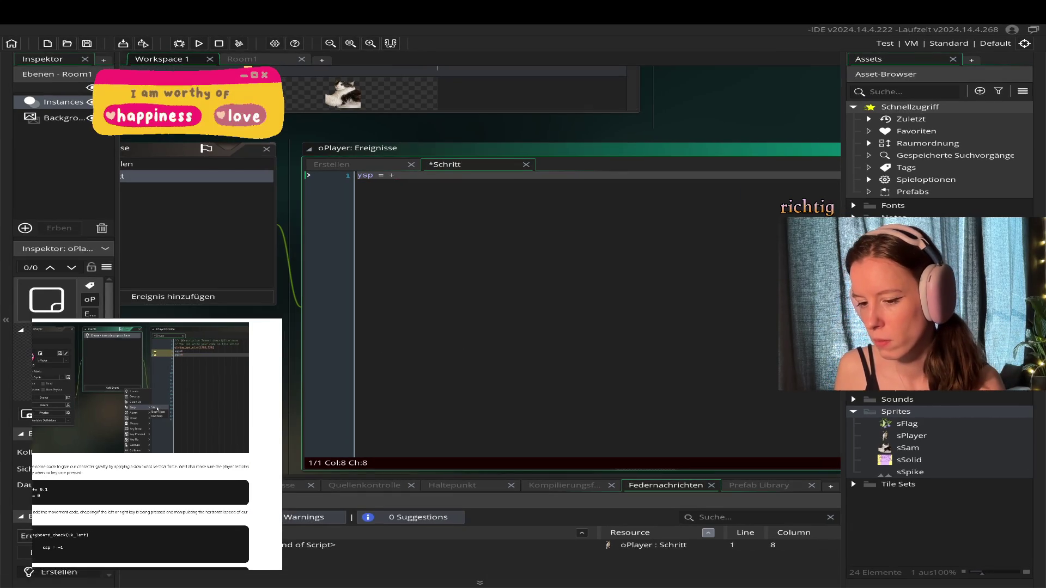
key(BackSpace)
key(BackSpace)
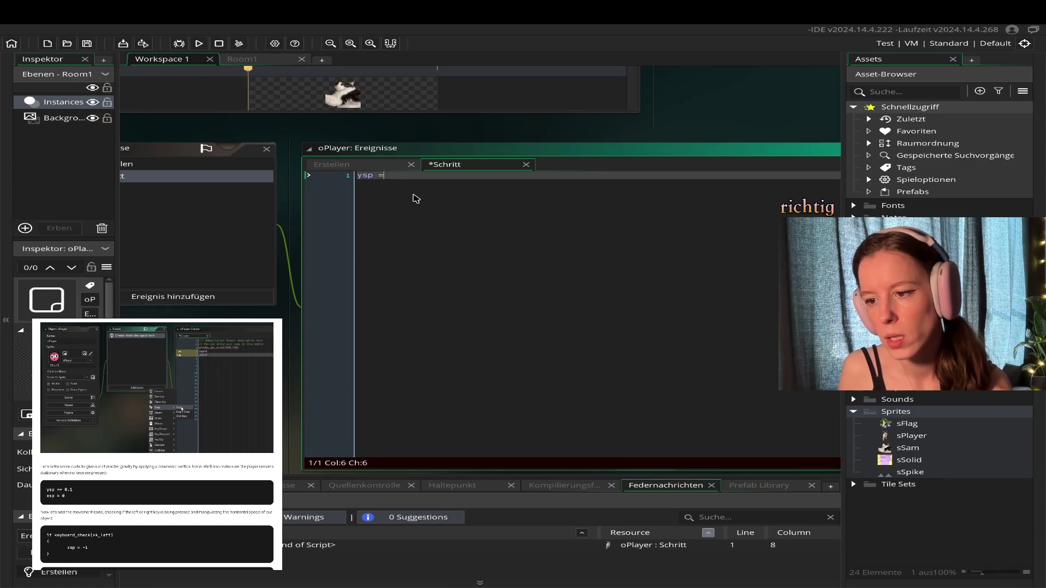
text(+=)
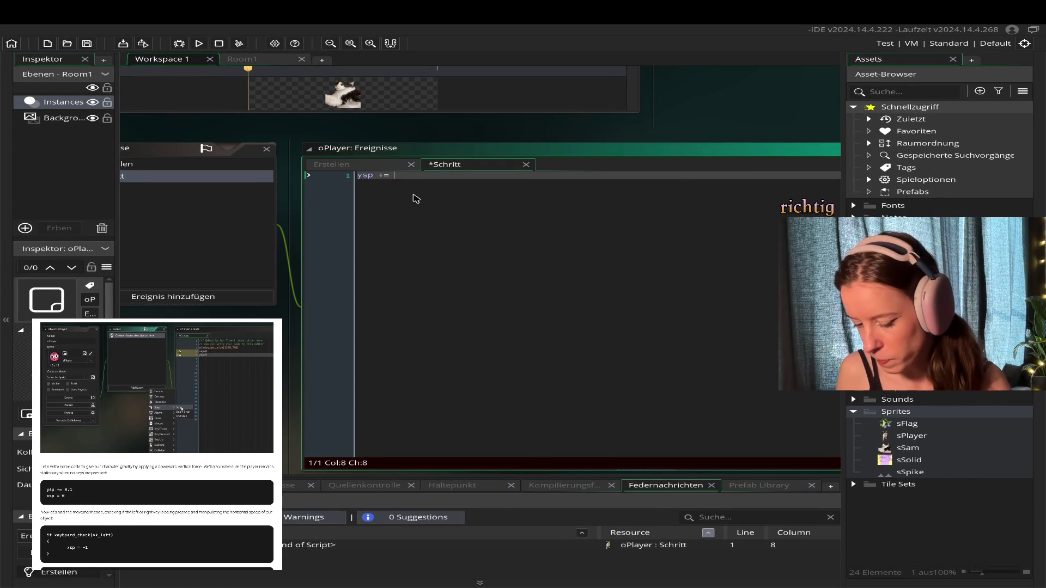
text( 0.)
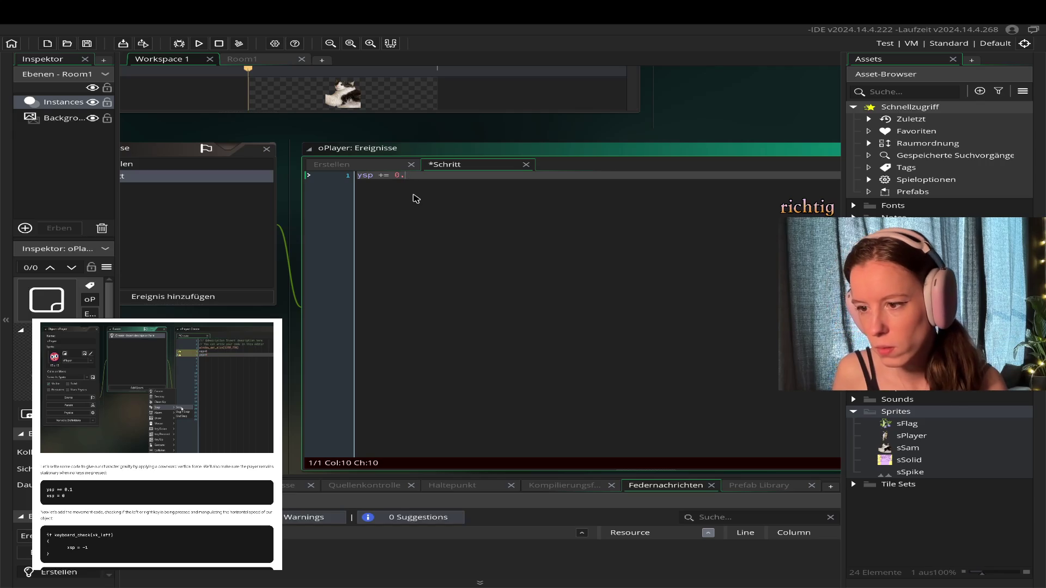
text(1)
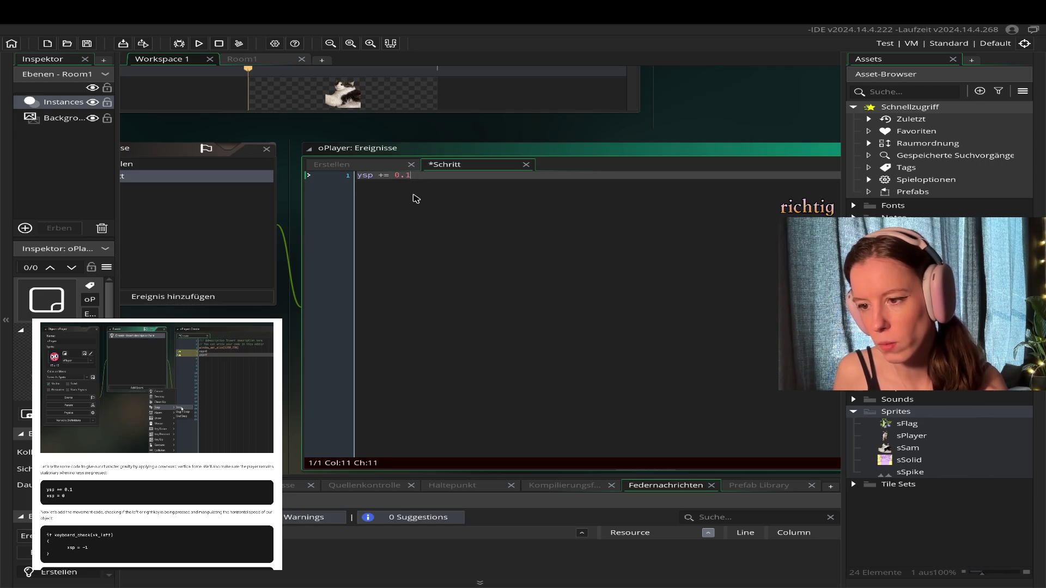
key(Return)
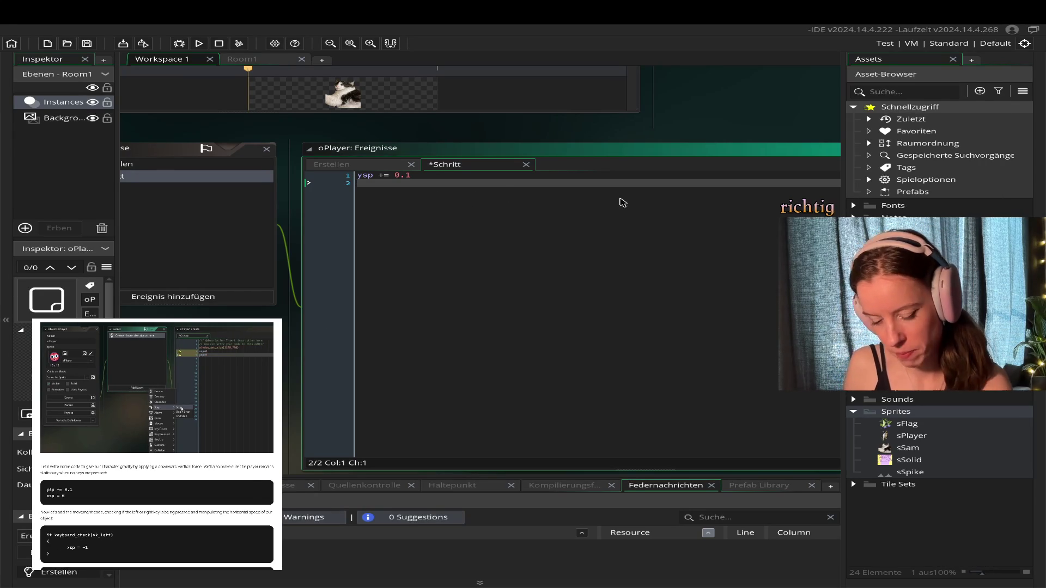
- Put the horizontal speed reset xsp = 0 on line 2 of the Step code
text(xsp)
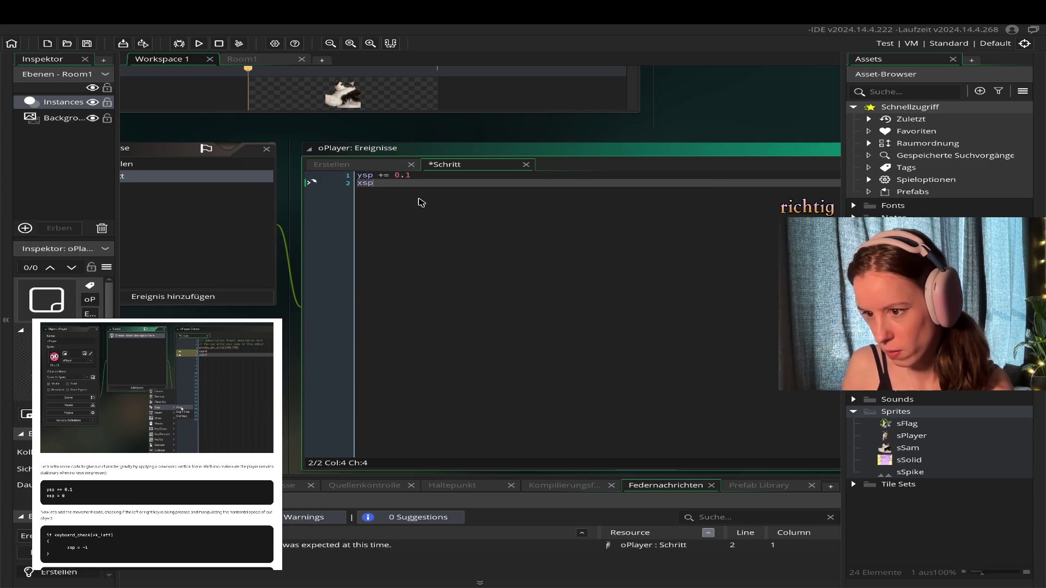
text( = 0)
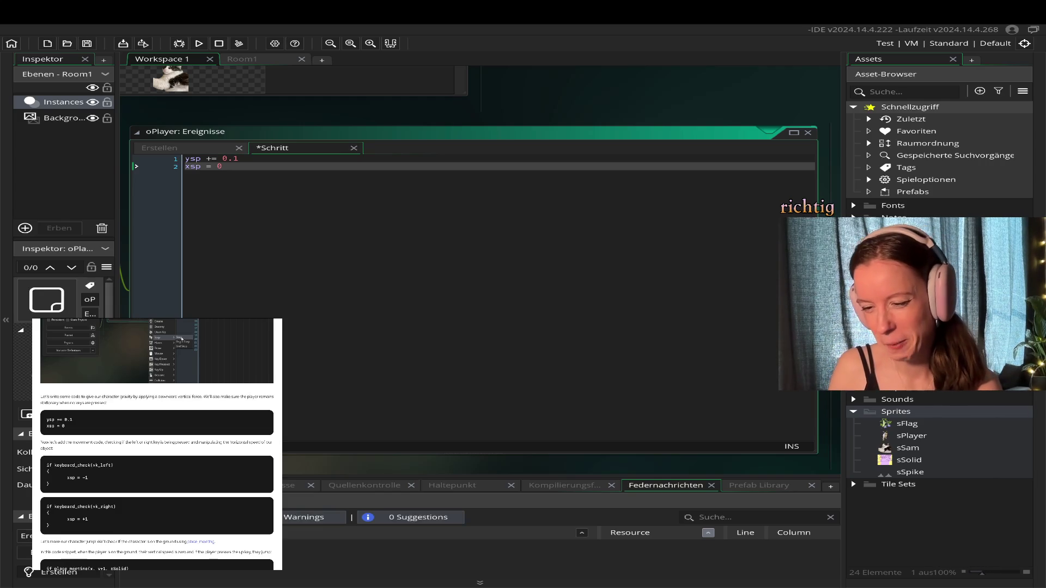
key(Return)
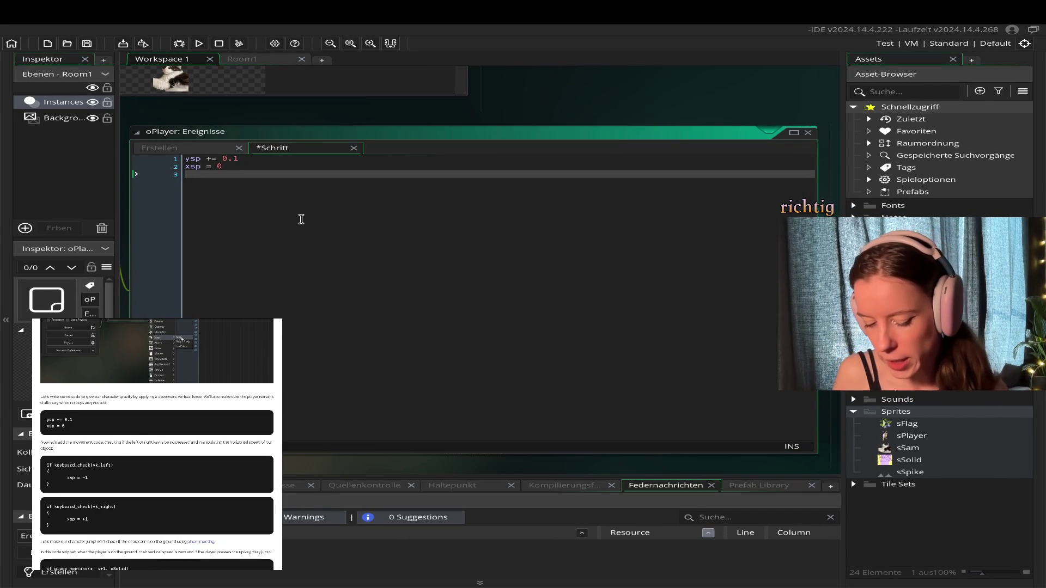
- Write an if keyboard_check(vk_left) block that sets xsp to -1
text(ifkeyboar)
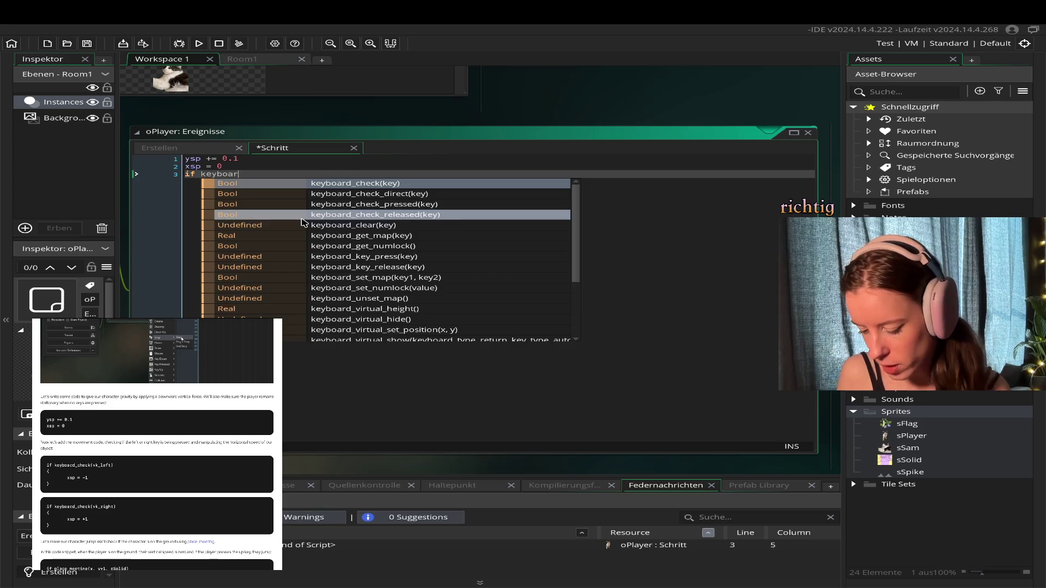
text(check)
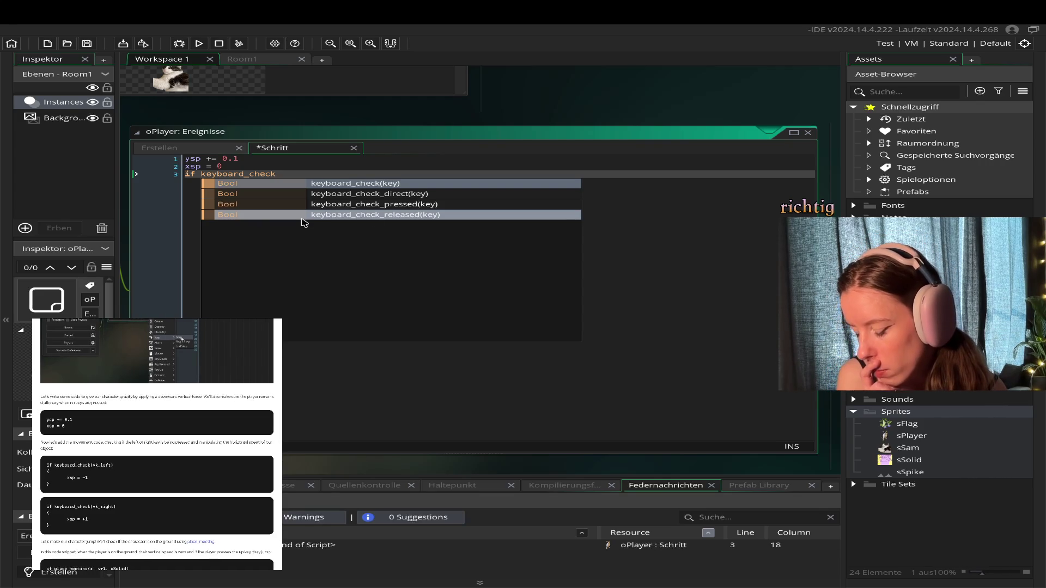
text(()
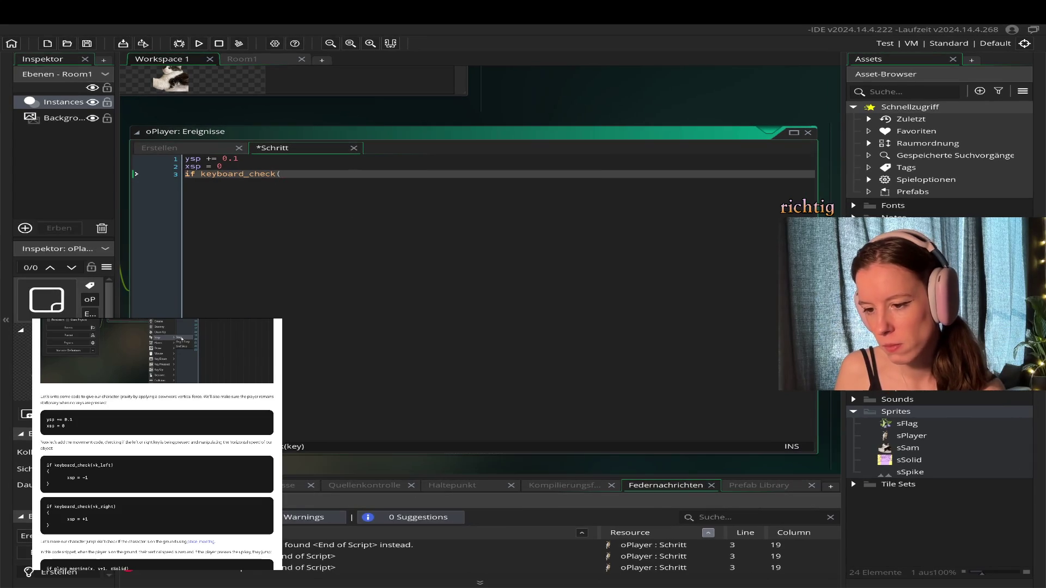
text(vk_left)
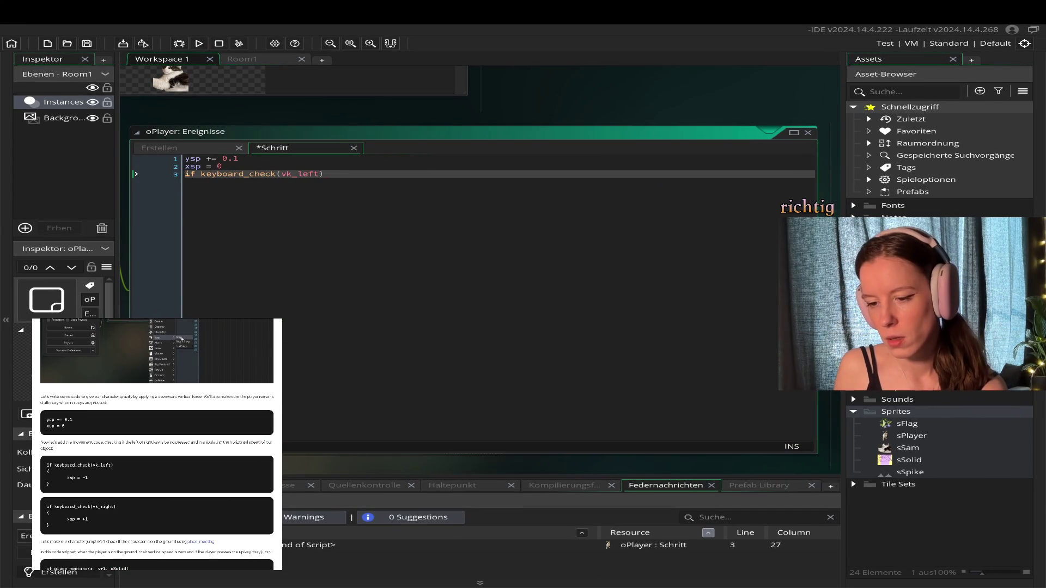
key(Return)
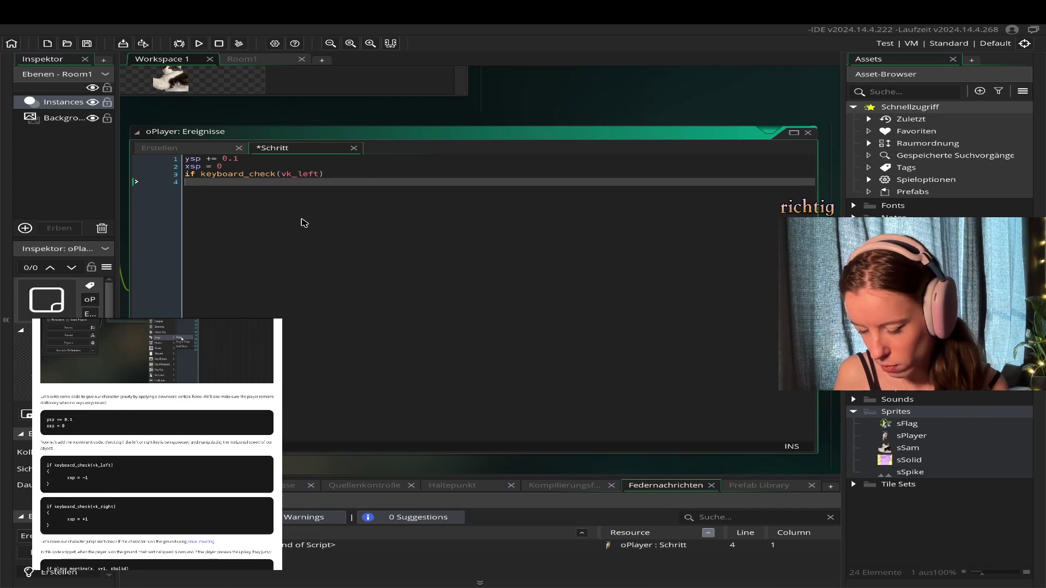
text({)
key(Return)
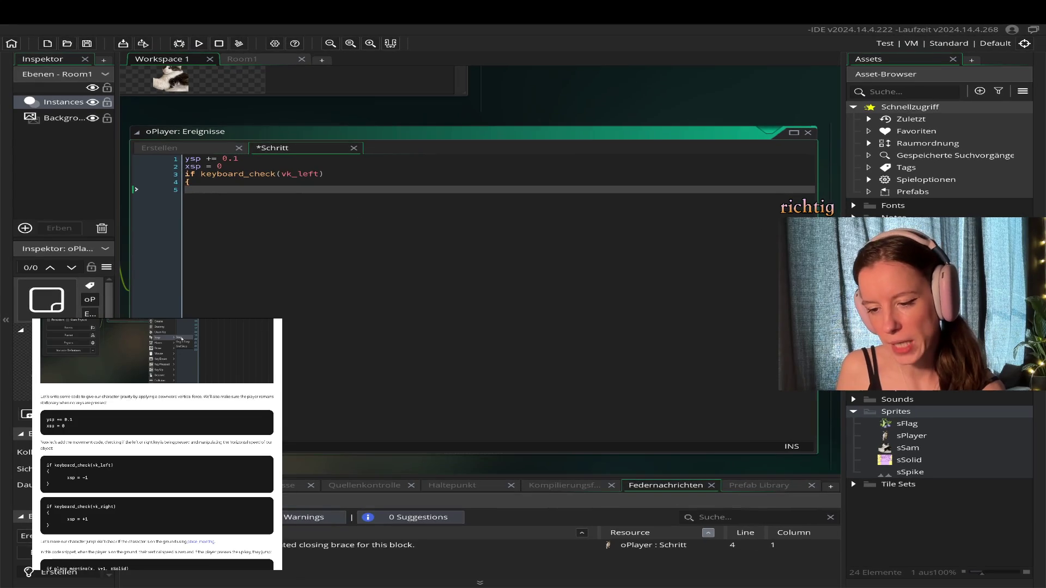
text(xsp = -1)
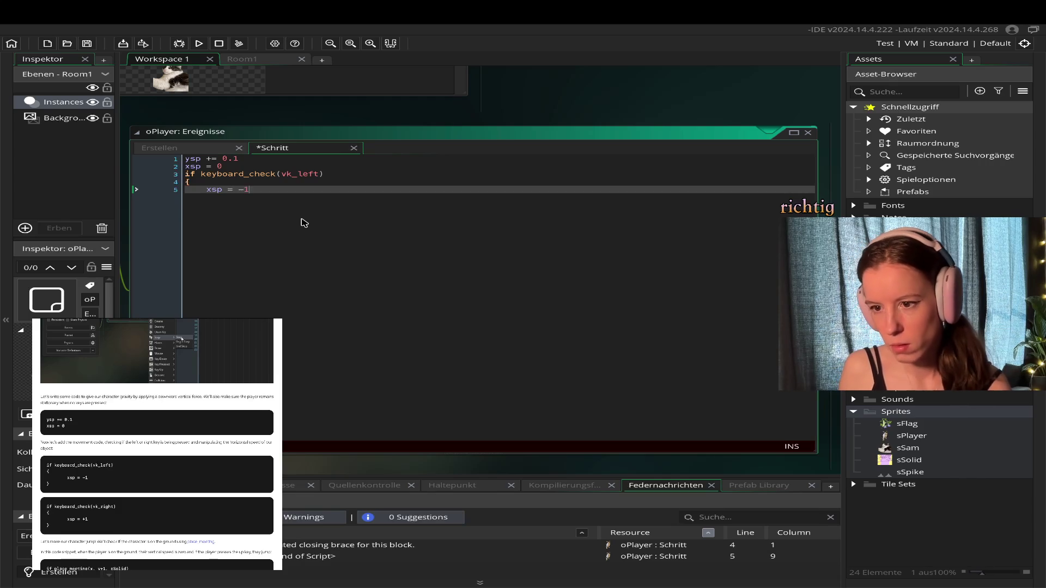
key(Return)
text(})
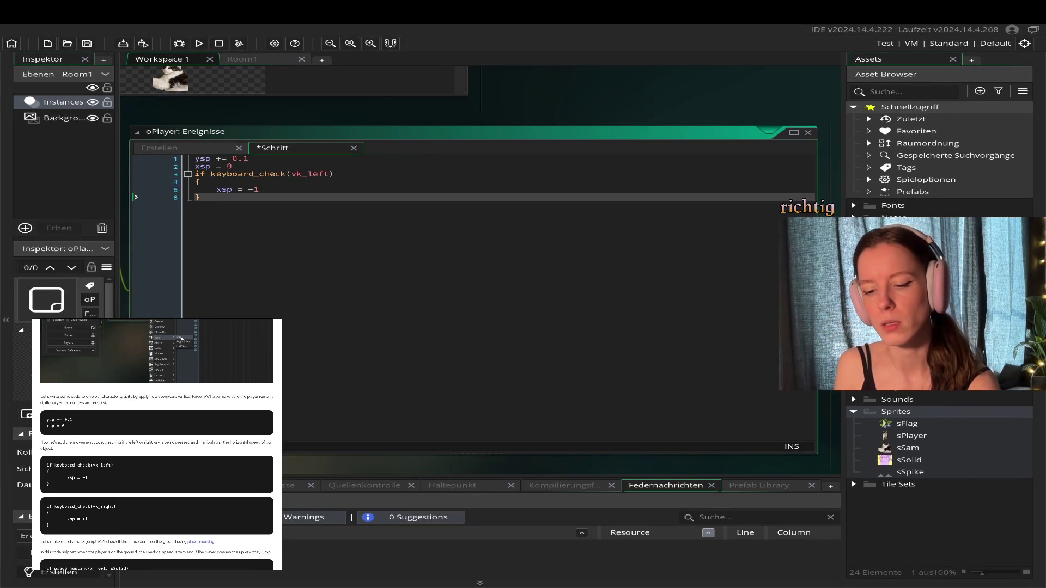
key(Return)
- Add an if keyboard_check(vk_right) block setting xsp = +1, closed with a brace
text(if k)
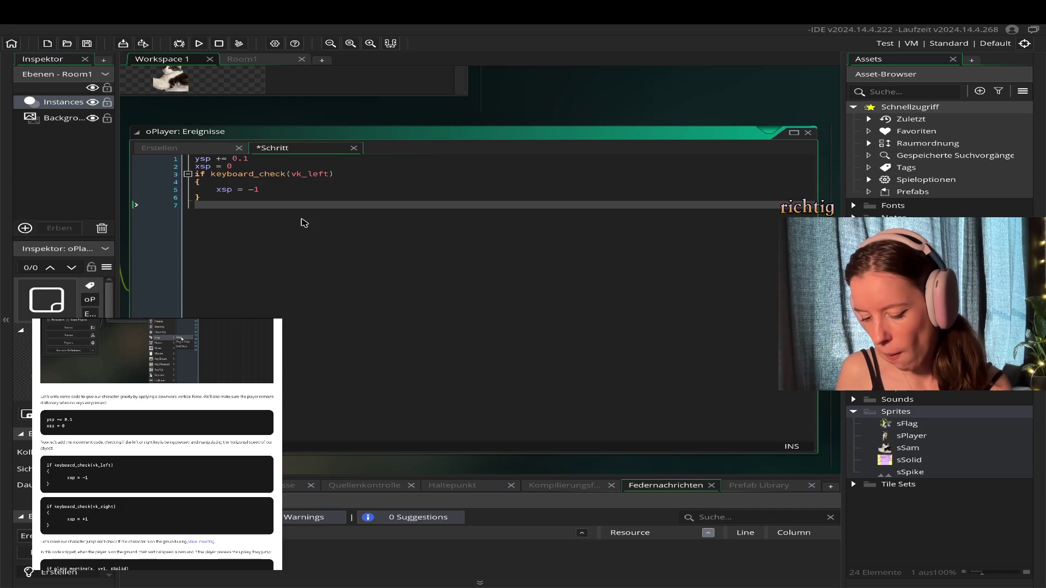
text(eyboar)
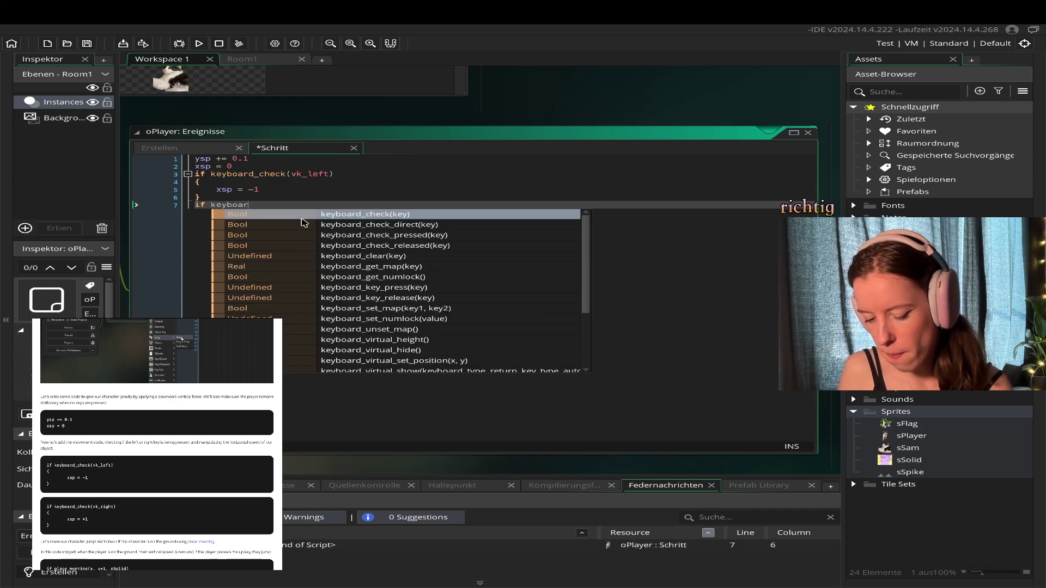
text(d_check)
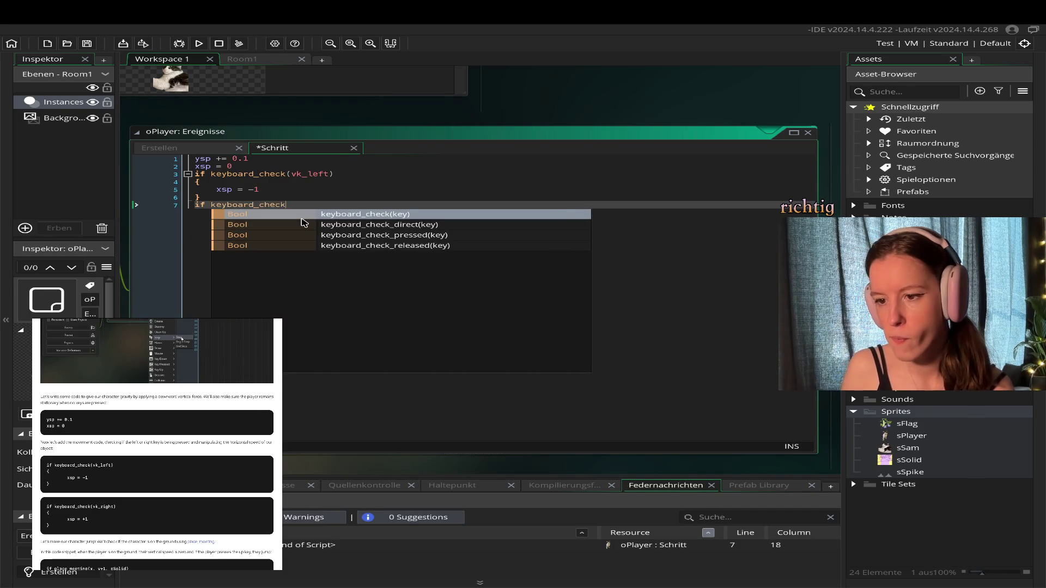
text(()
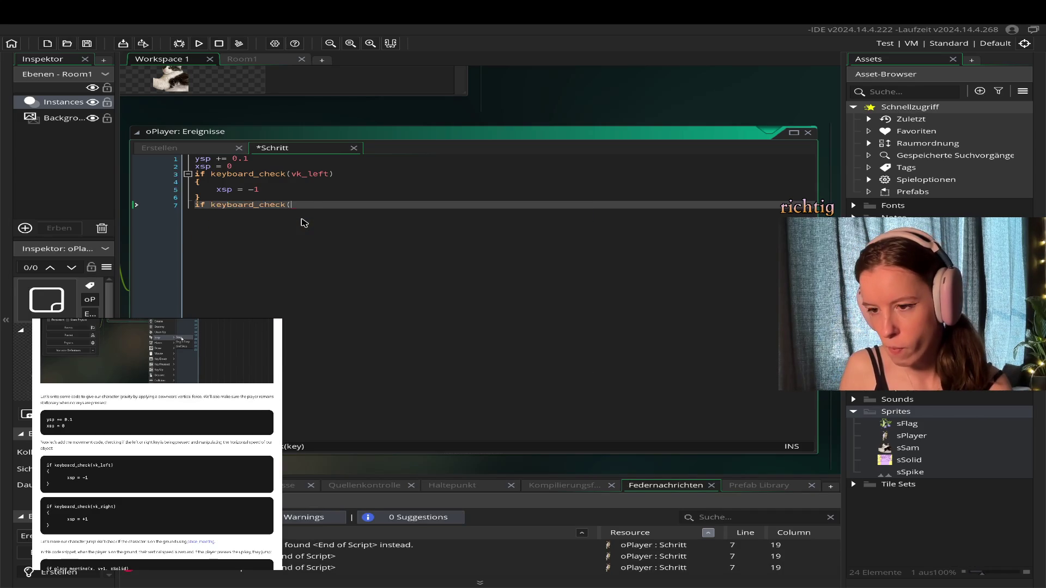
text(vk_)
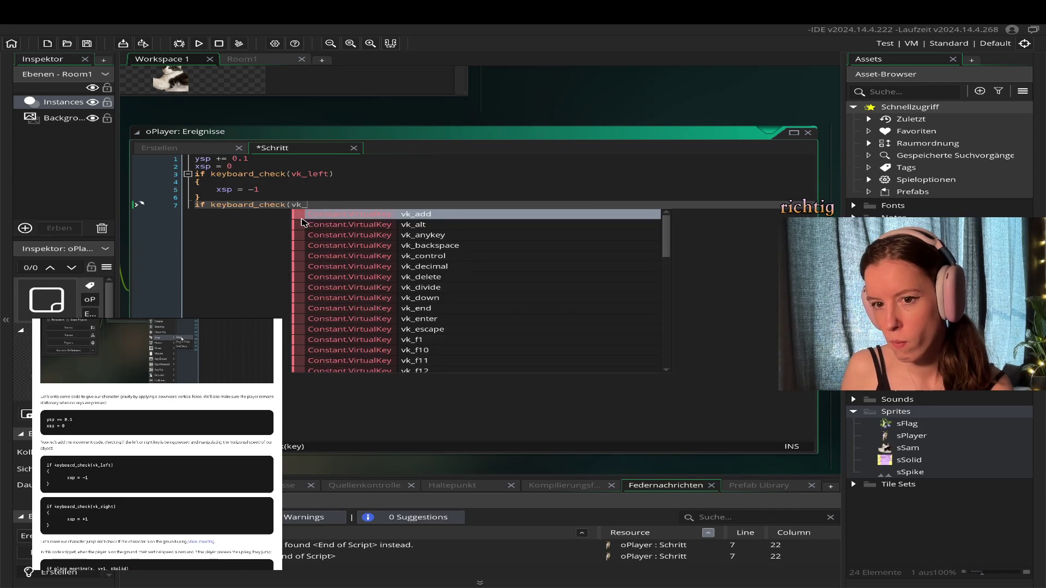
text(right))
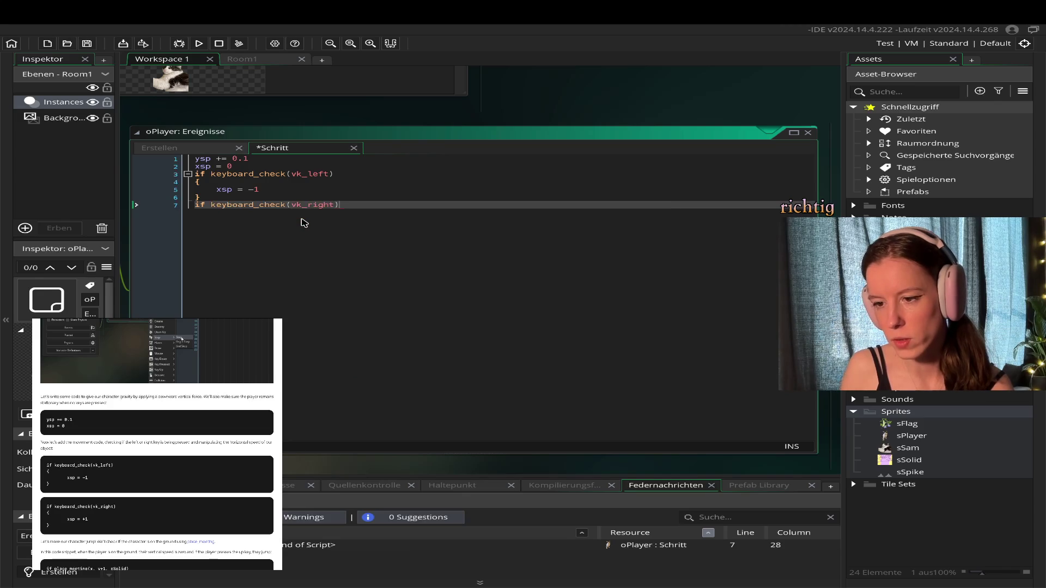
key(Return)
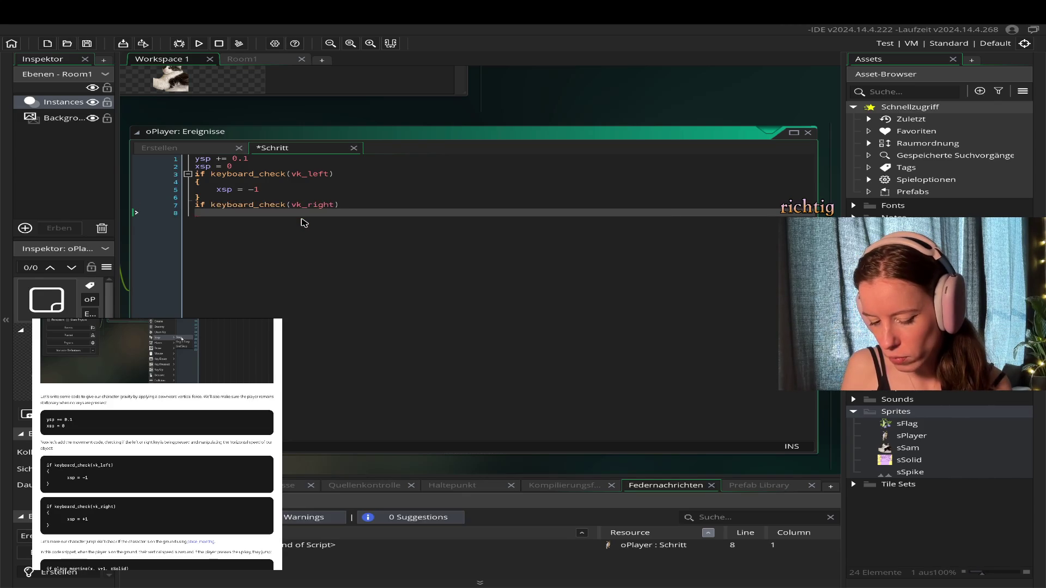
text({)
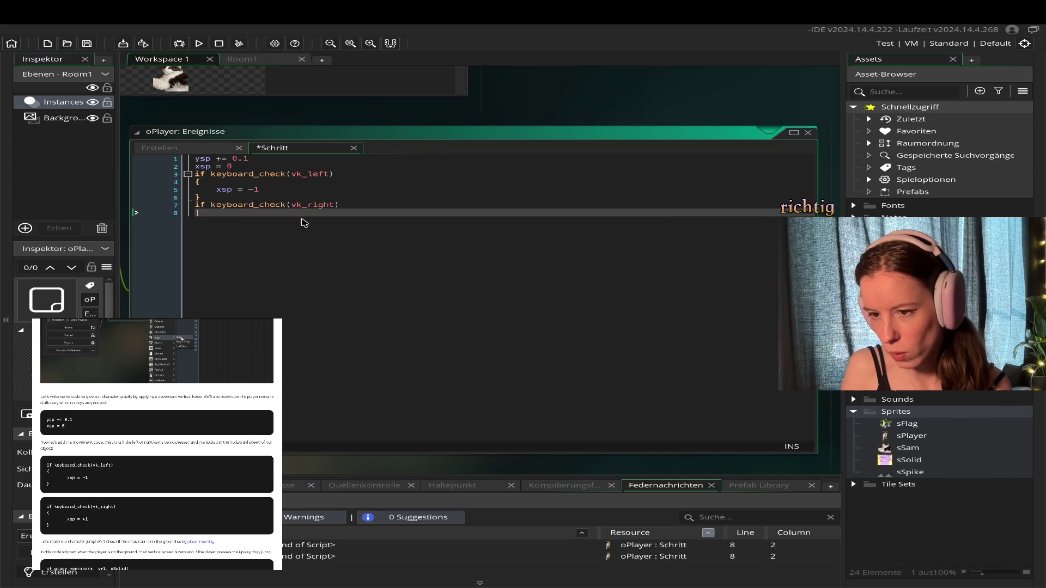
key(BackSpace)
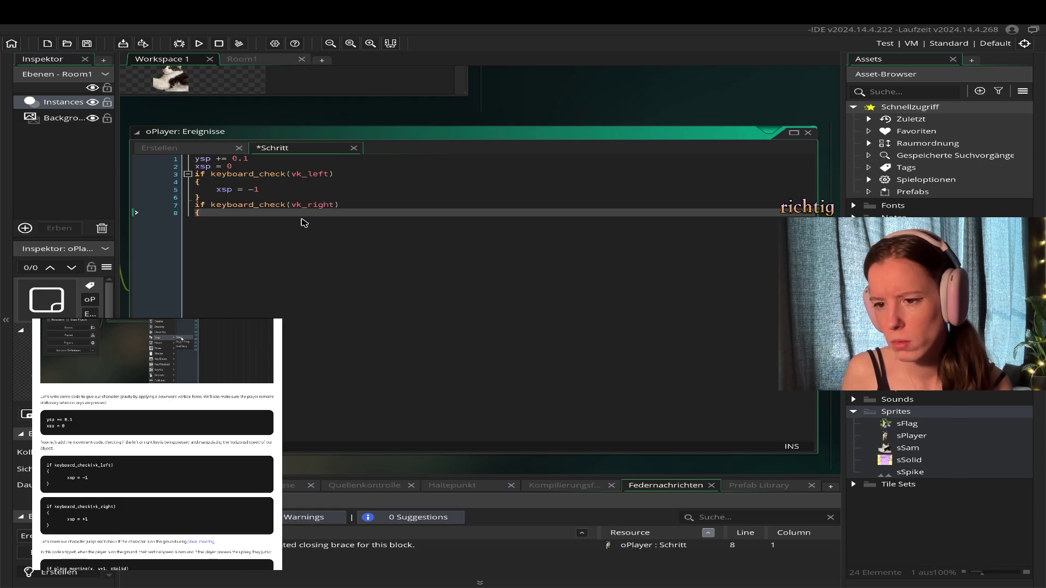
text({)
key(Return)
text(xs)
key(Return)
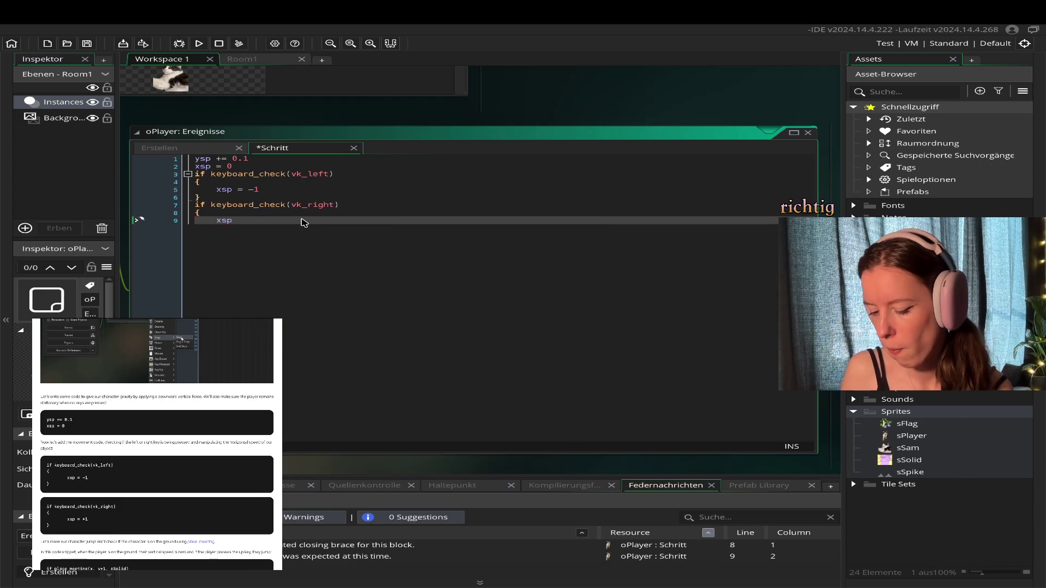
text( =)
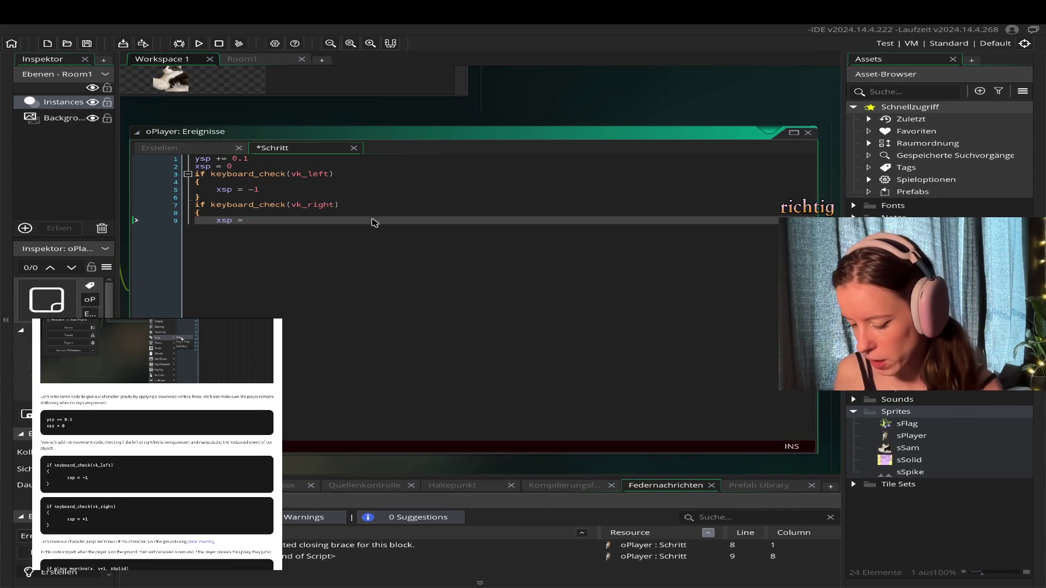
text(+1)
key(Return)
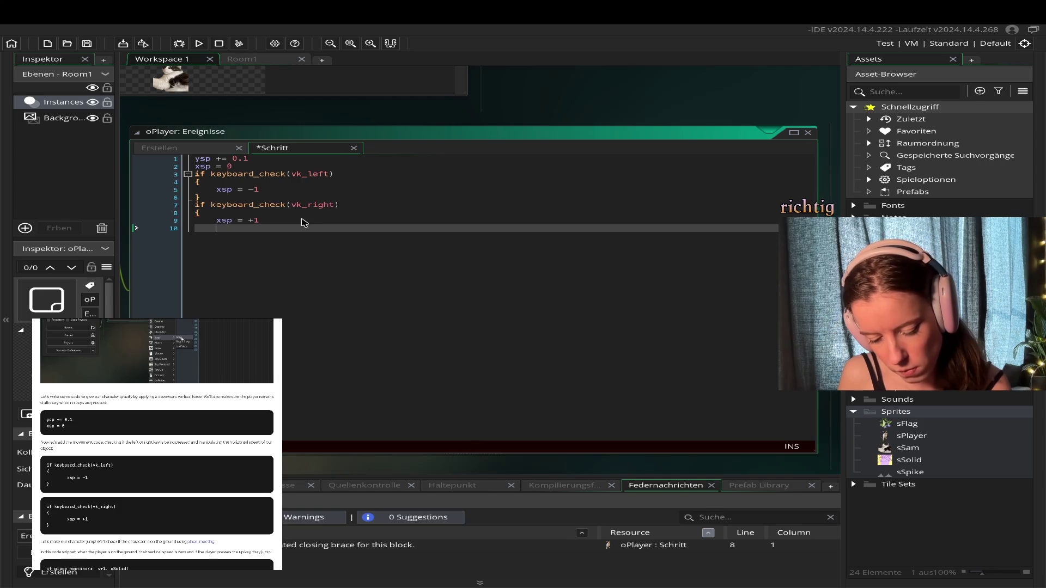
text(})
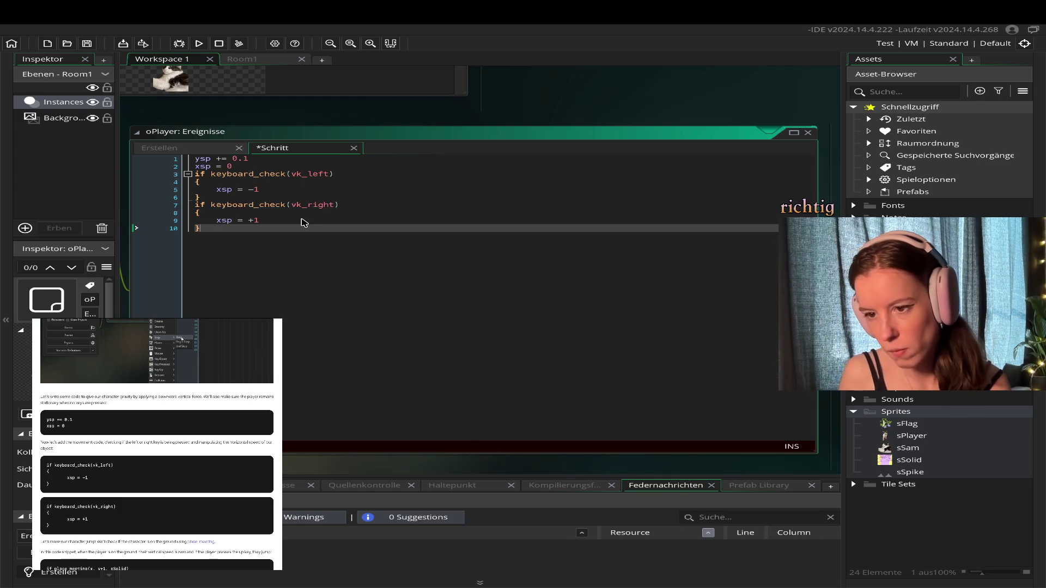
key(Return)
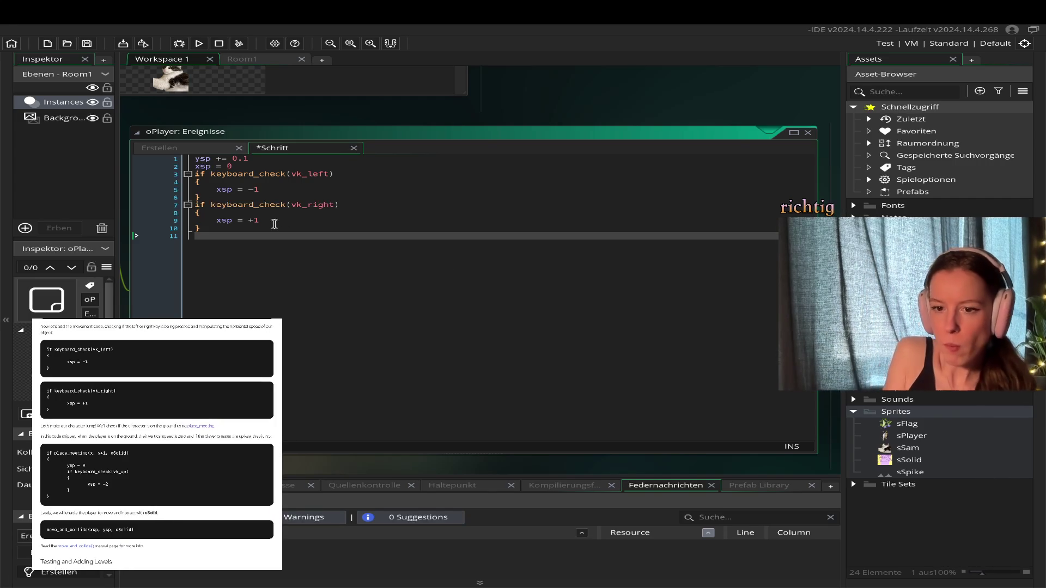
- Type if place_meeting( on line 11 below the right-movement block
text(if place)
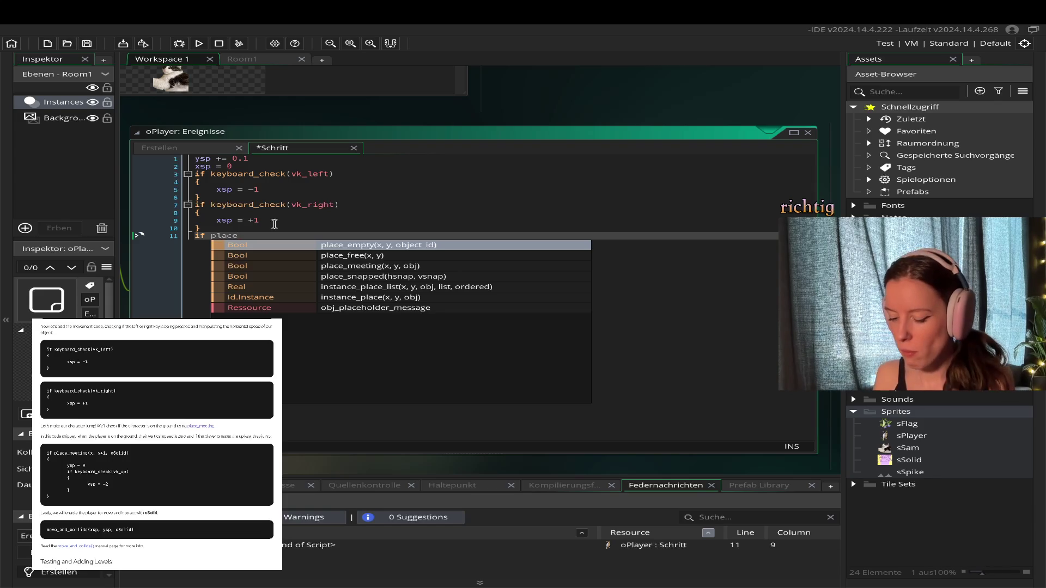
text(_)
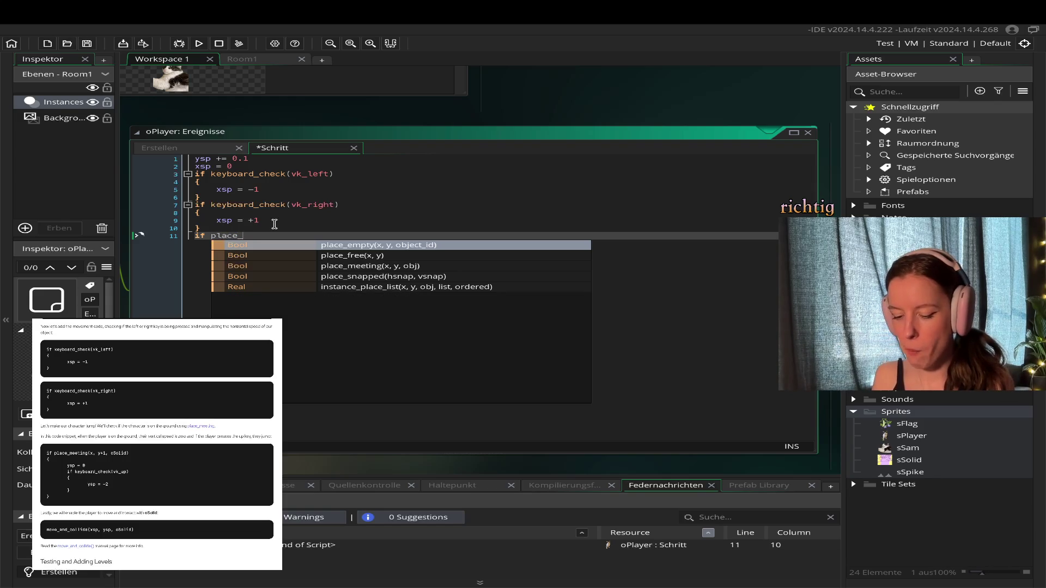
text(meeting)
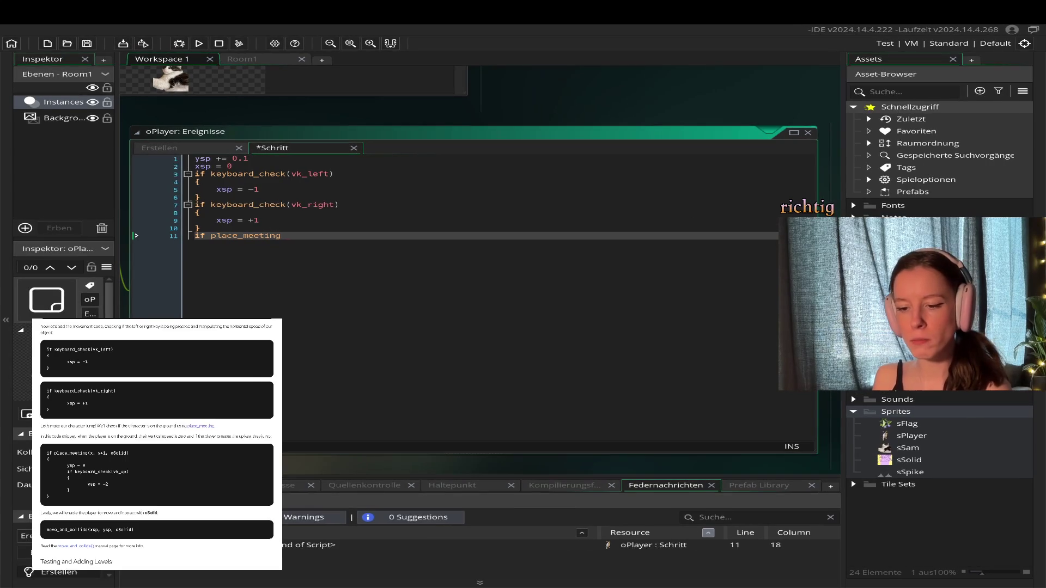
key(BackSpace)
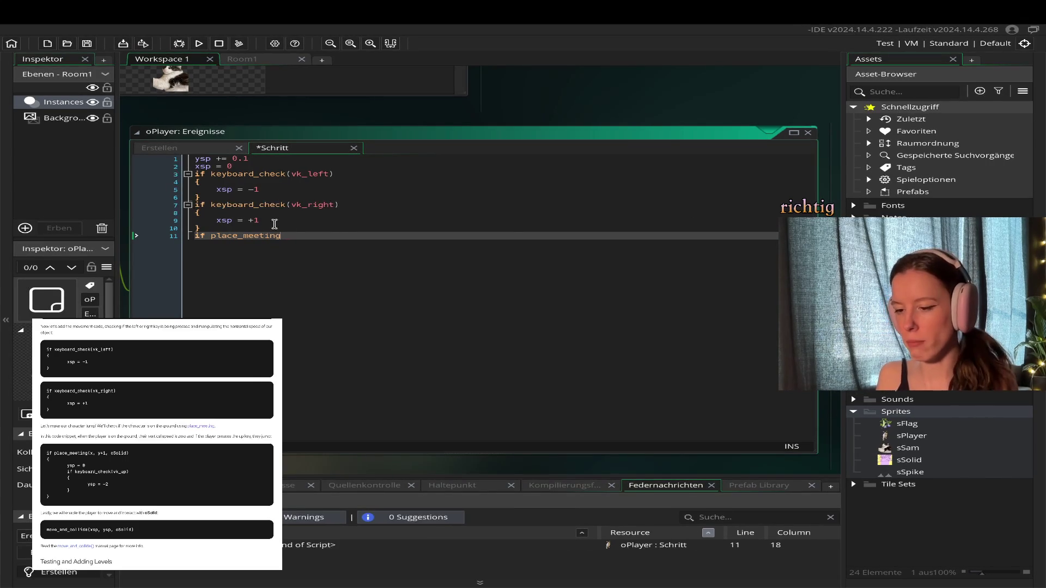
text(()
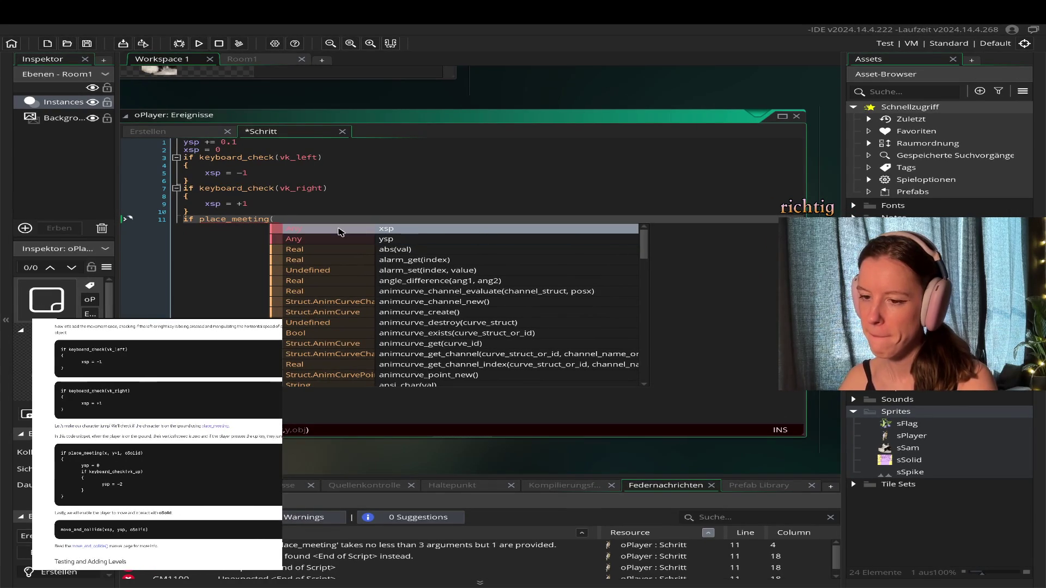
- Enter x, y+1 as the place_meeting arguments to check just below the player
text(x, )
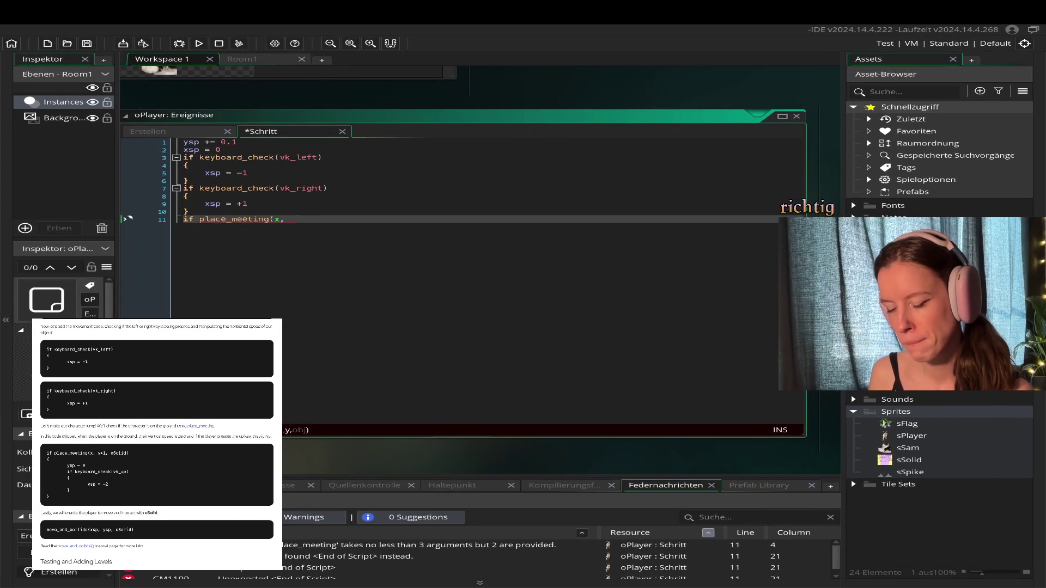
text(y)
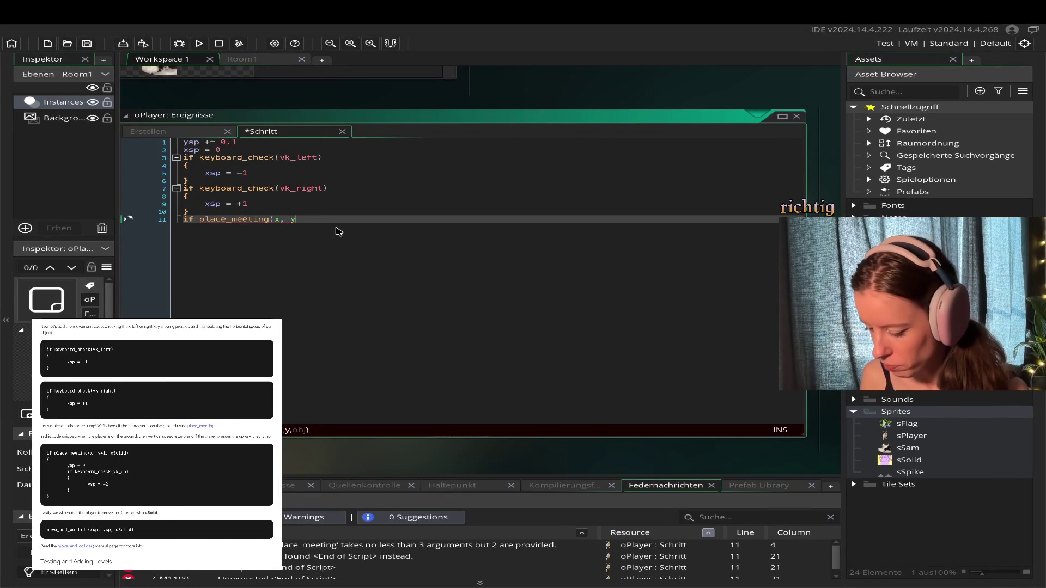
text(+1)
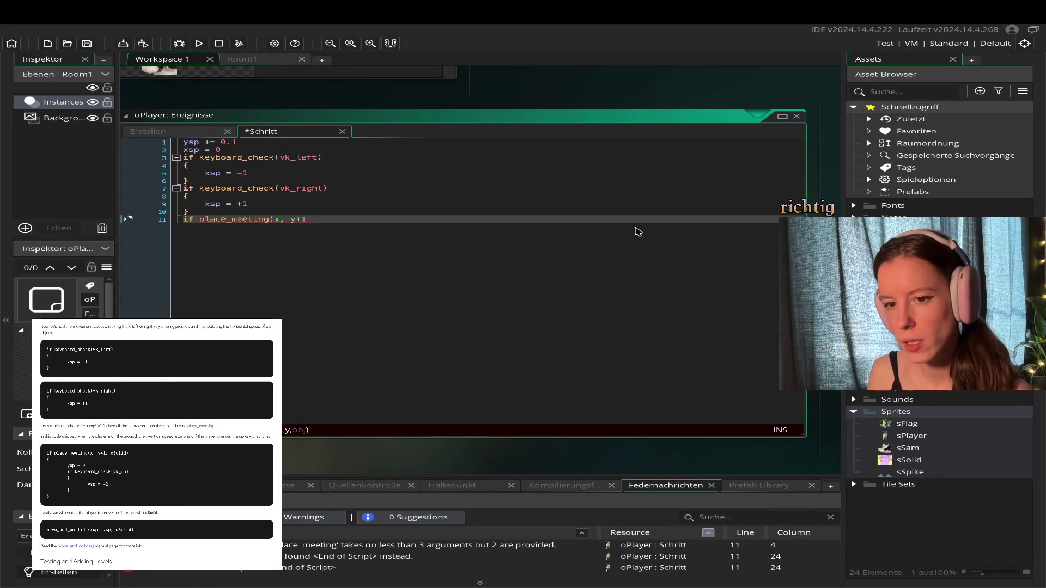
text(,)
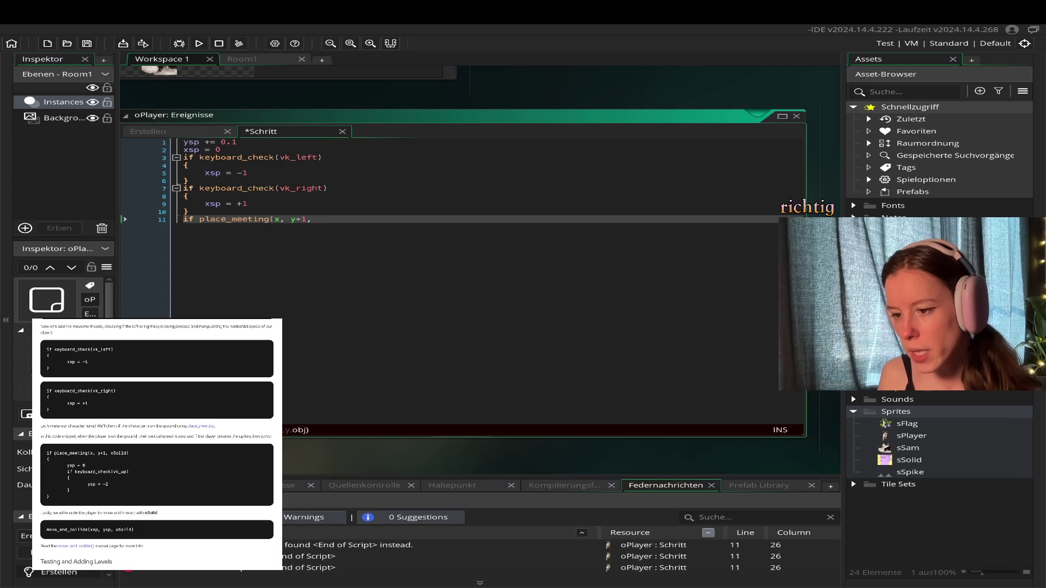
scroll(157, 444, down, 2)
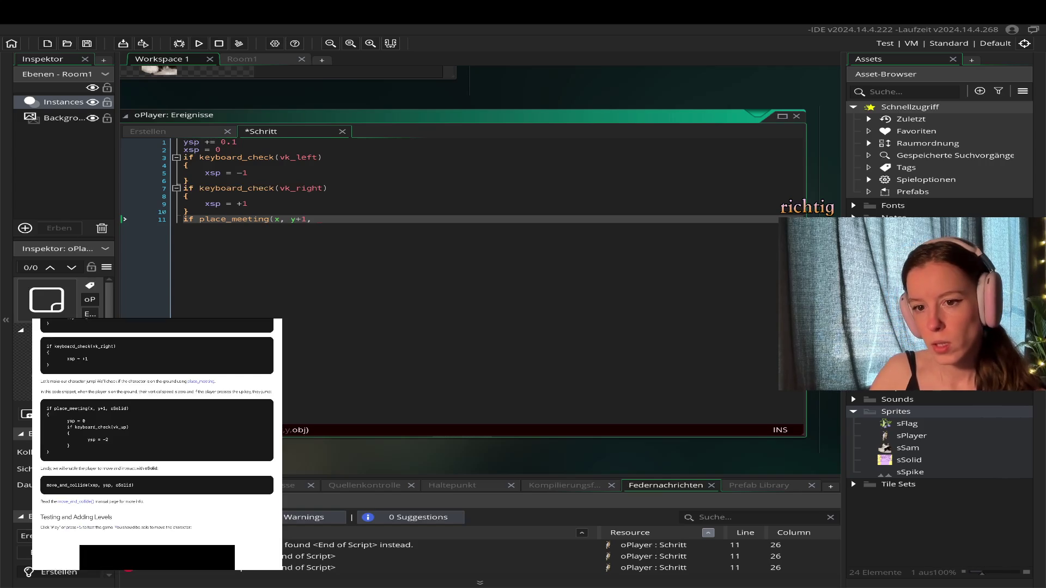